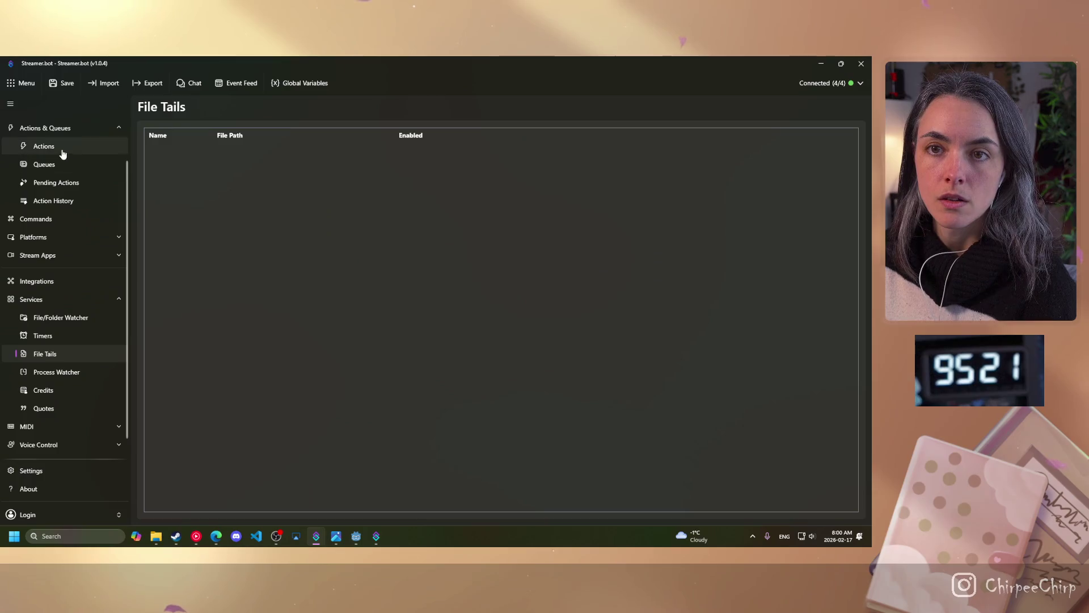
# Step: Open the Actions page listing the configured actions, including Shrubbery
pyautogui.click(60, 146)
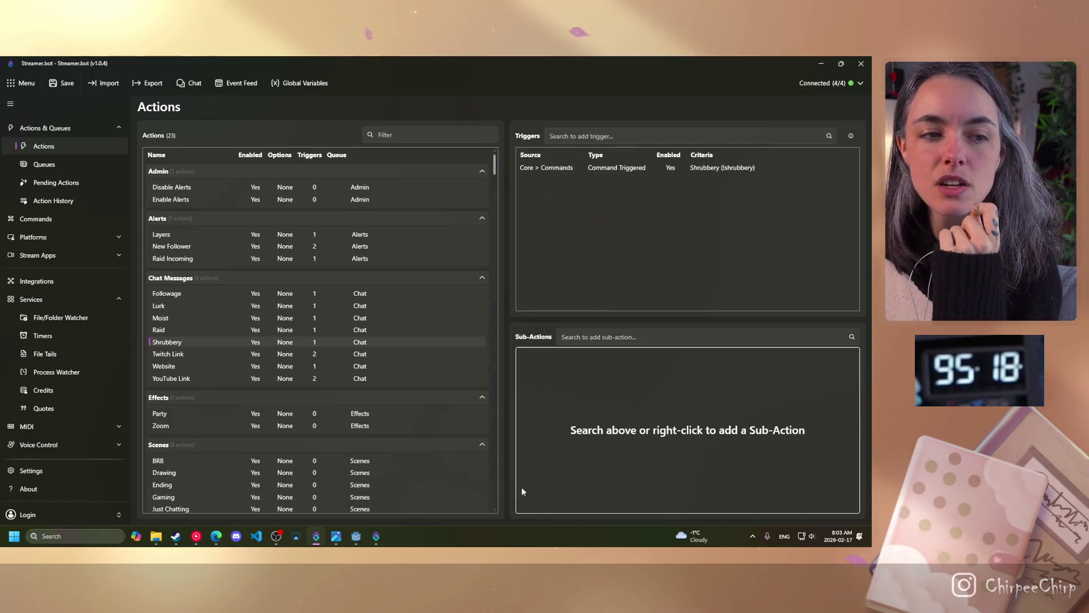
# Step: Browse the Add > Core sub-action categories for the Shrubbery action
pyautogui.rightClick(619, 391)
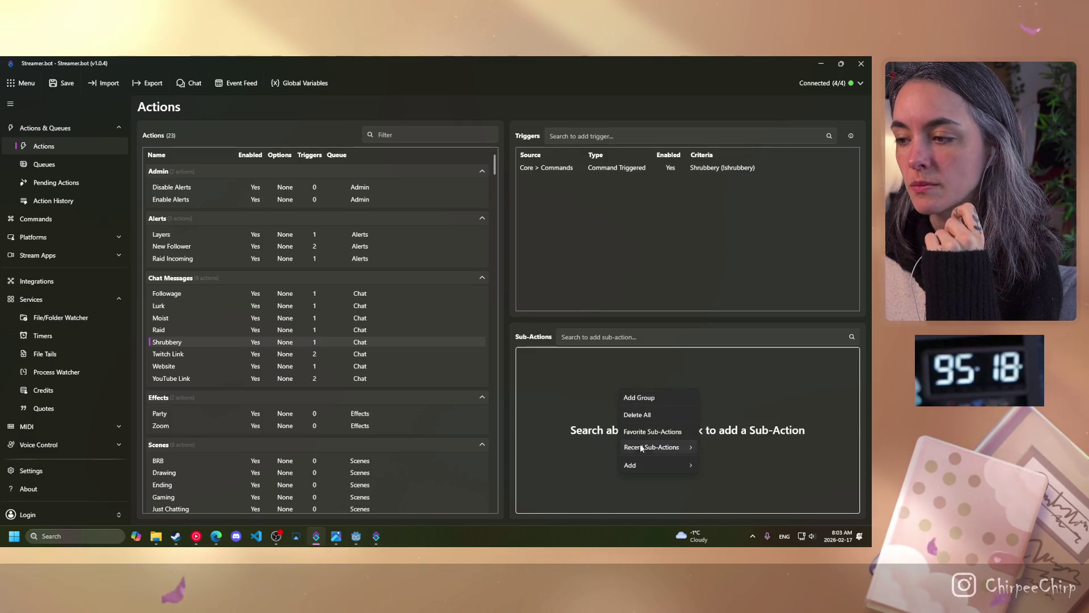
pyautogui.moveTo(637, 465)
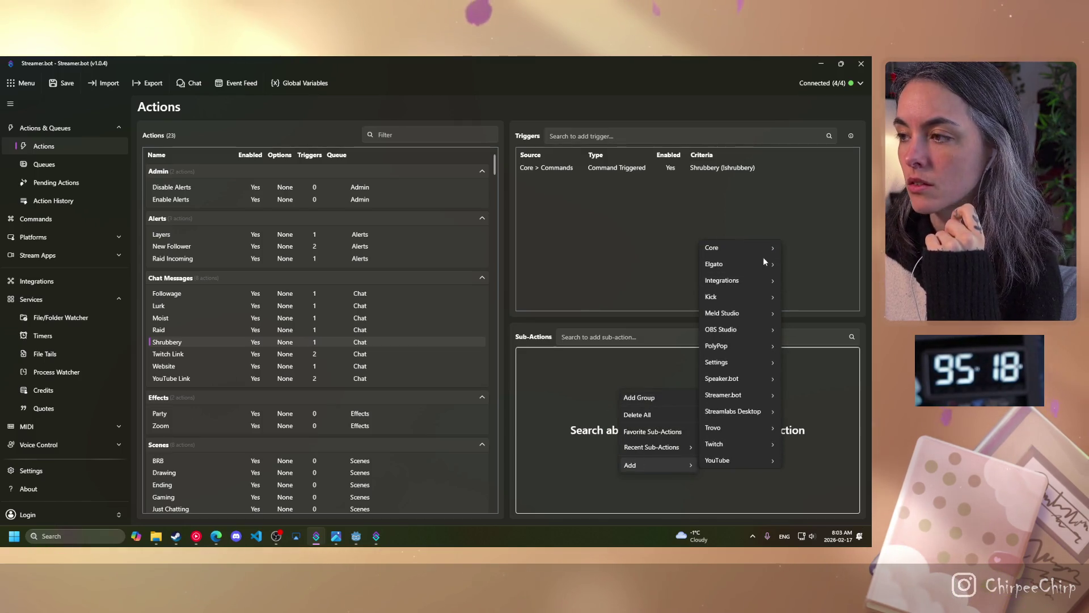
pyautogui.moveTo(737, 248)
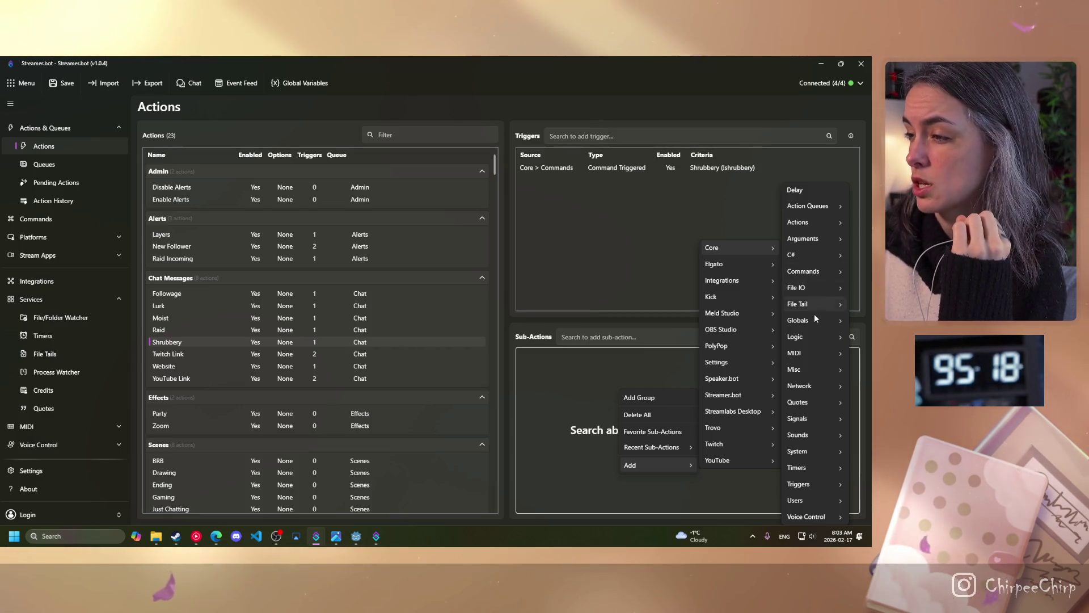
pyautogui.moveTo(807, 336)
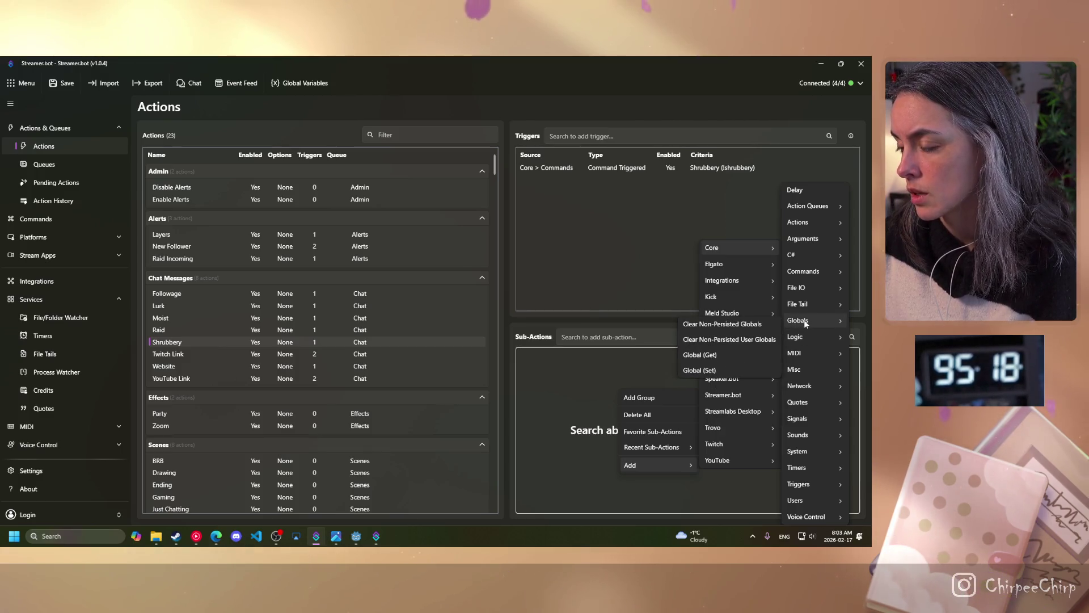
pyautogui.moveTo(800, 242)
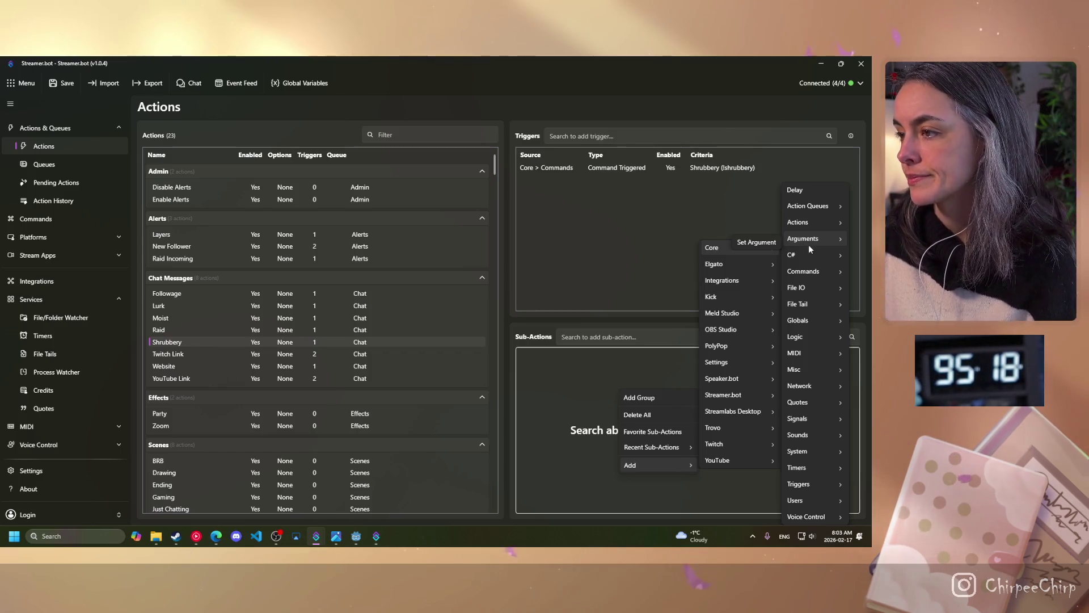
pyautogui.moveTo(815, 221)
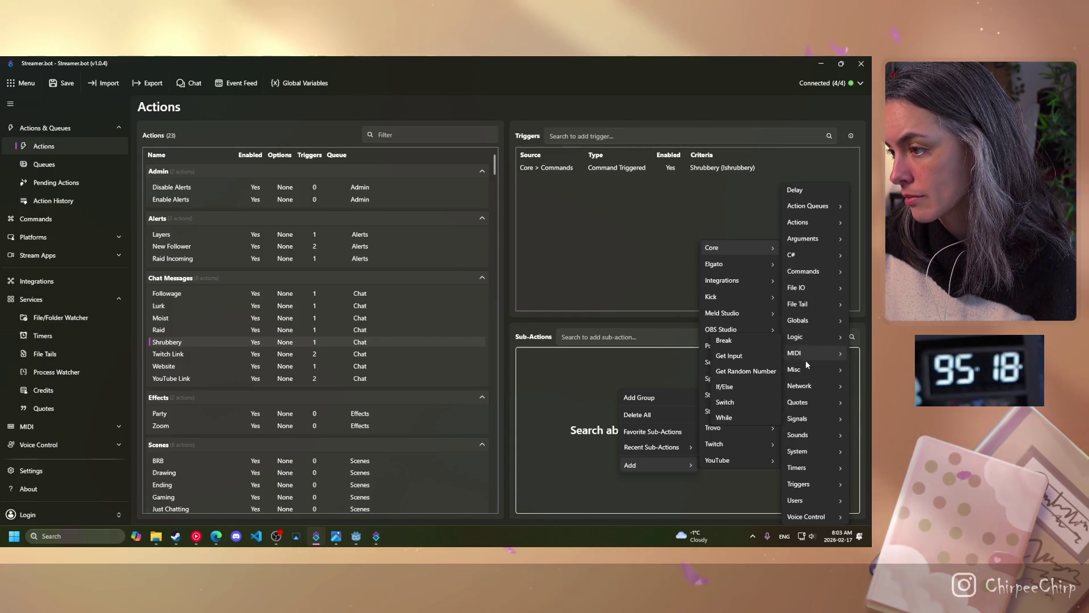
pyautogui.moveTo(805, 368)
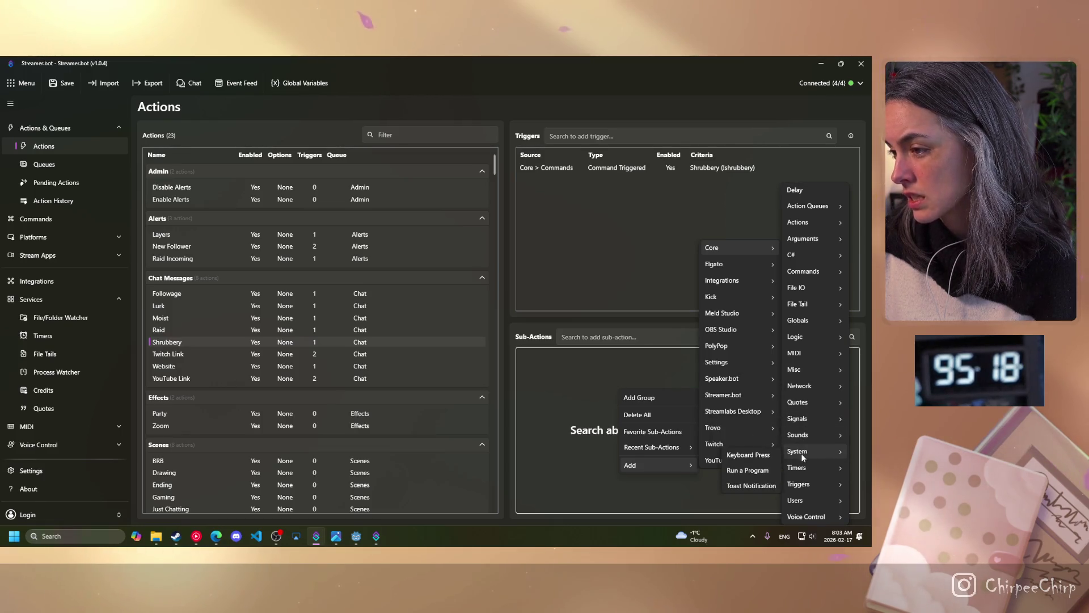
pyautogui.moveTo(797, 469)
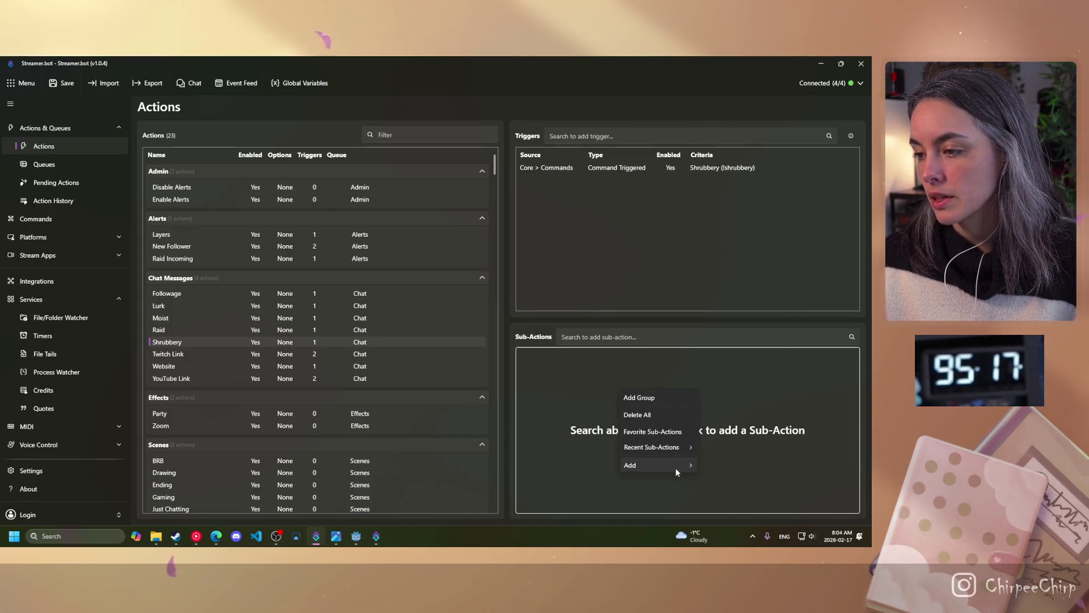
pyautogui.moveTo(675, 468)
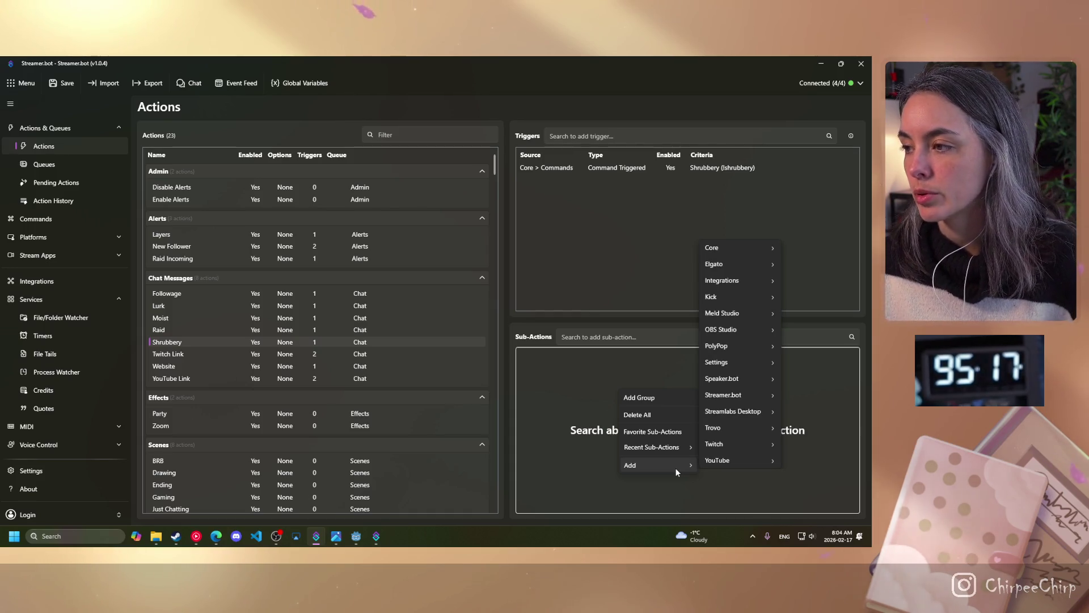
pyautogui.moveTo(754, 249)
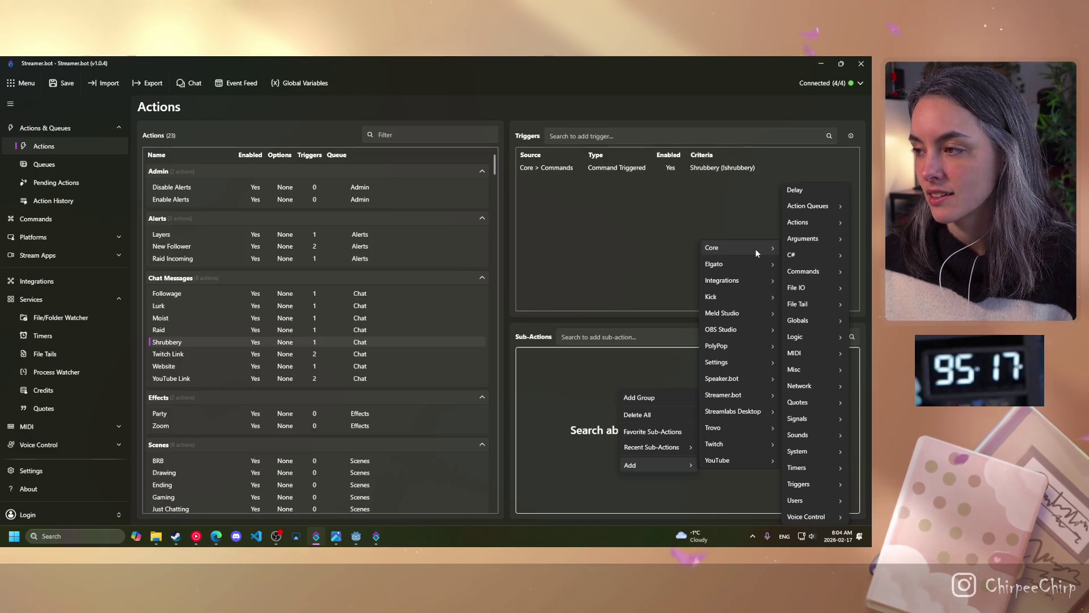
pyautogui.moveTo(800, 258)
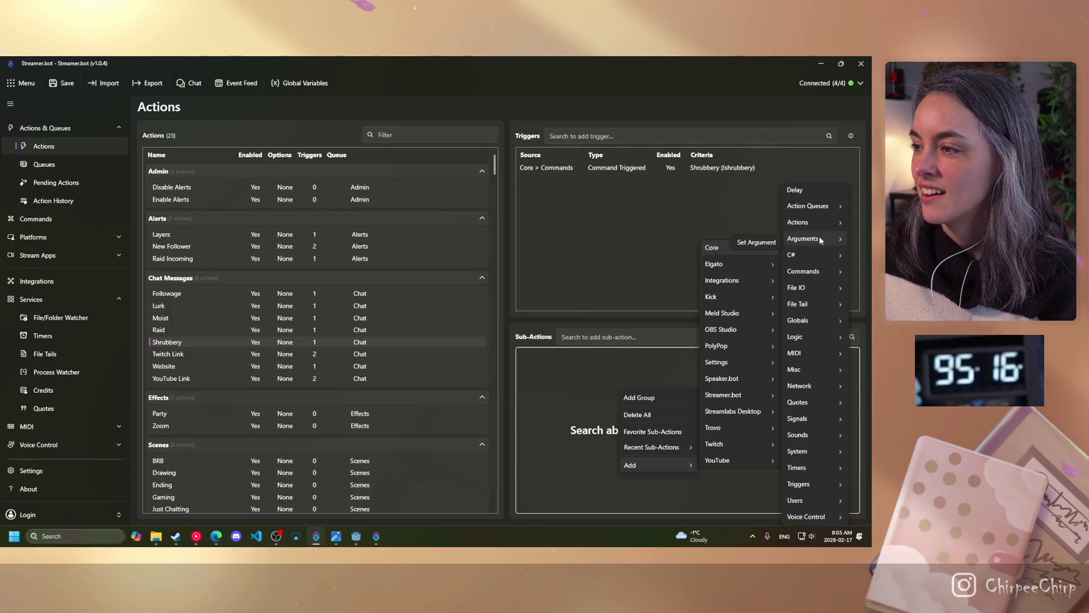
pyautogui.moveTo(793, 221)
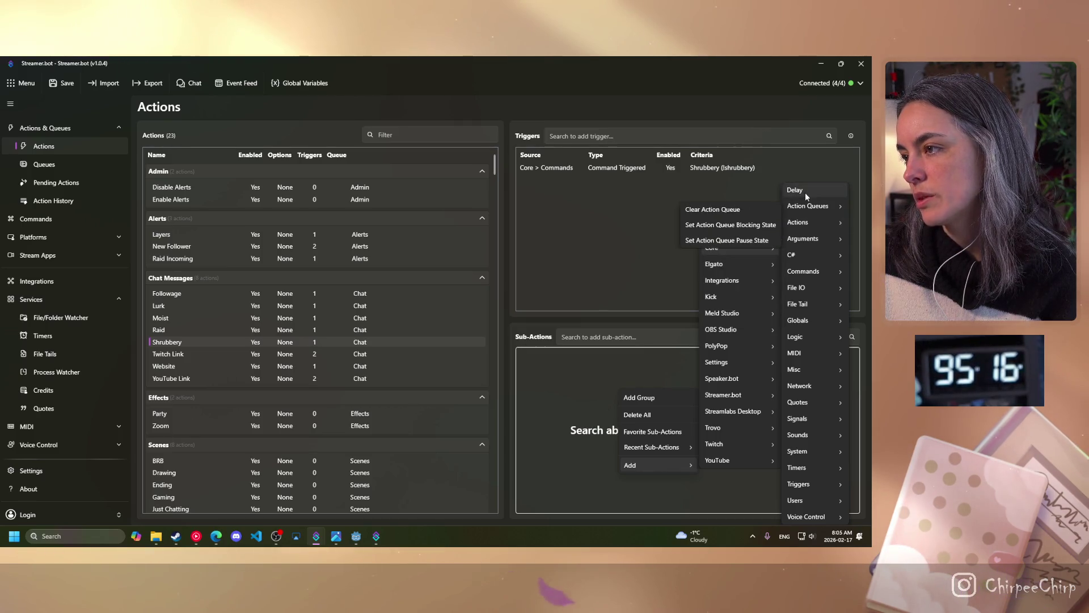
pyautogui.moveTo(816, 276)
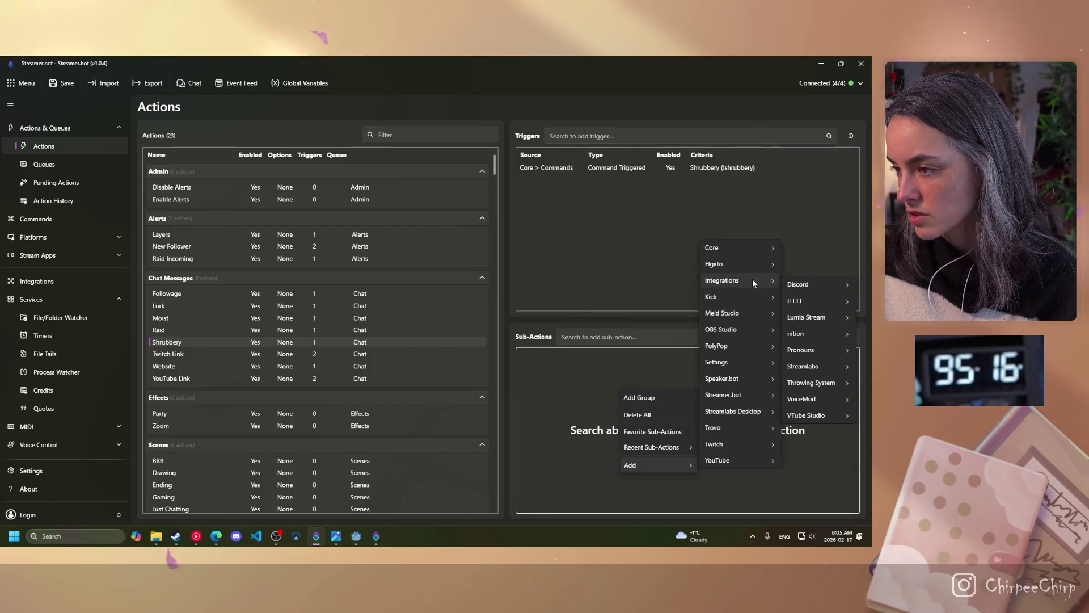
# Step: Check the browser, then bring the add-sub-action menu back up in the Sub-Actions panel
pyautogui.moveTo(745, 363)
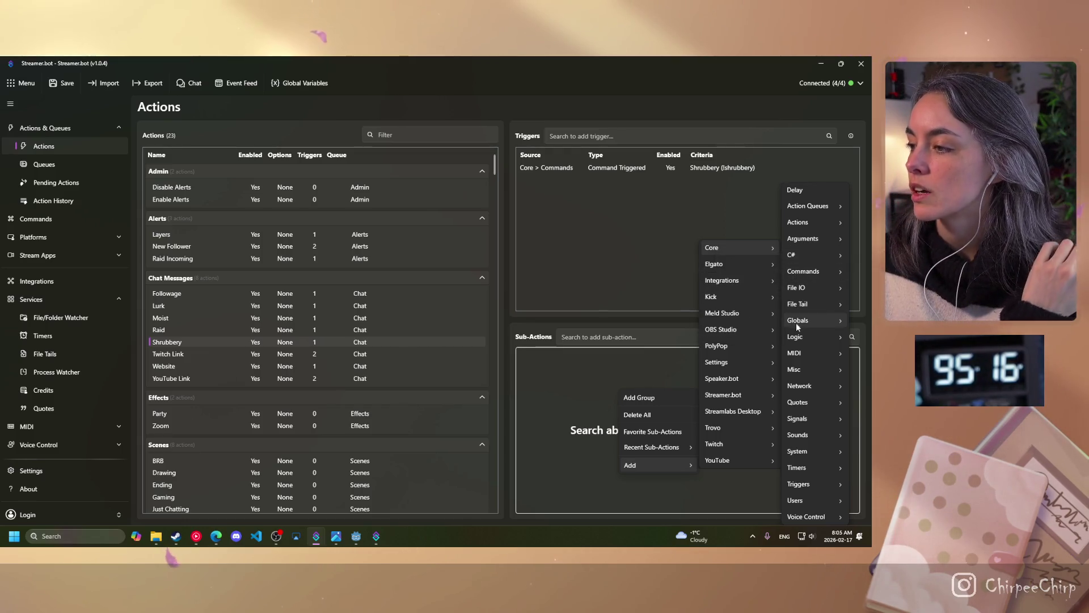
pyautogui.moveTo(797, 326)
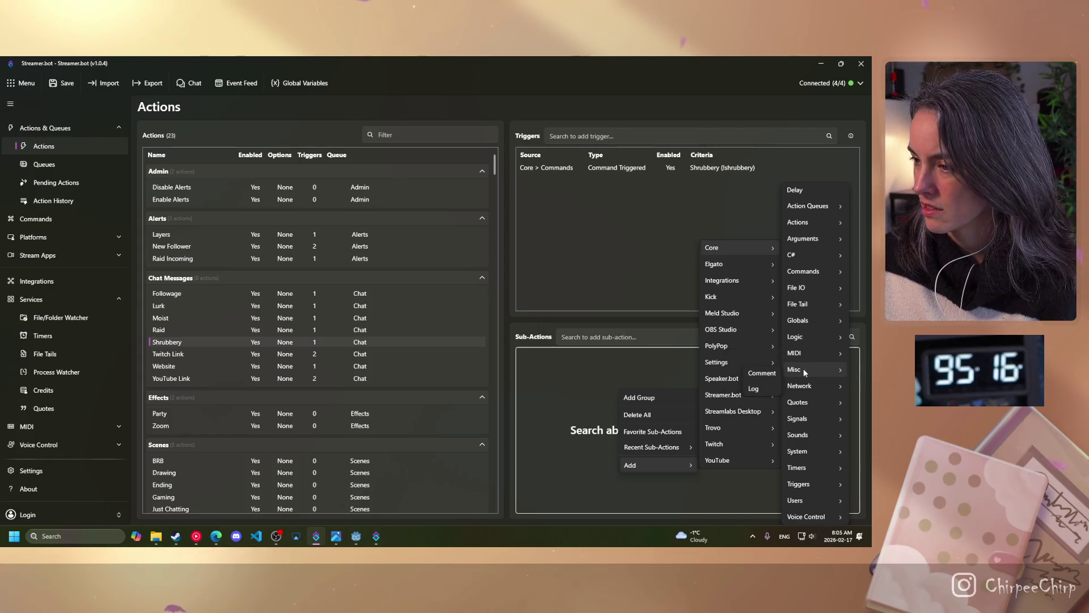
pyautogui.hotkey('alt', 'Tab')
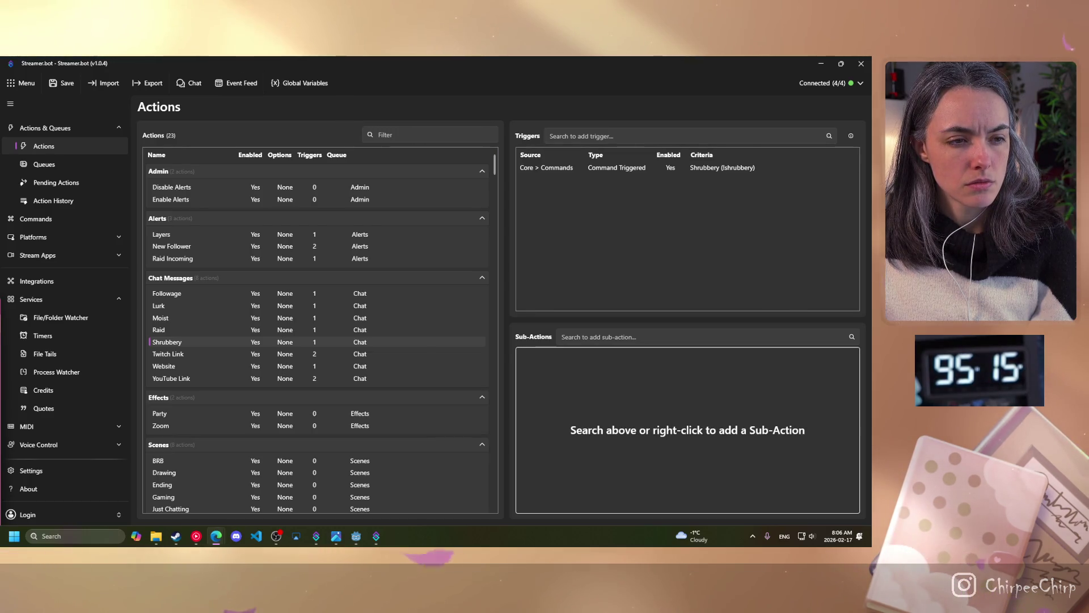
pyautogui.rightClick(723, 400)
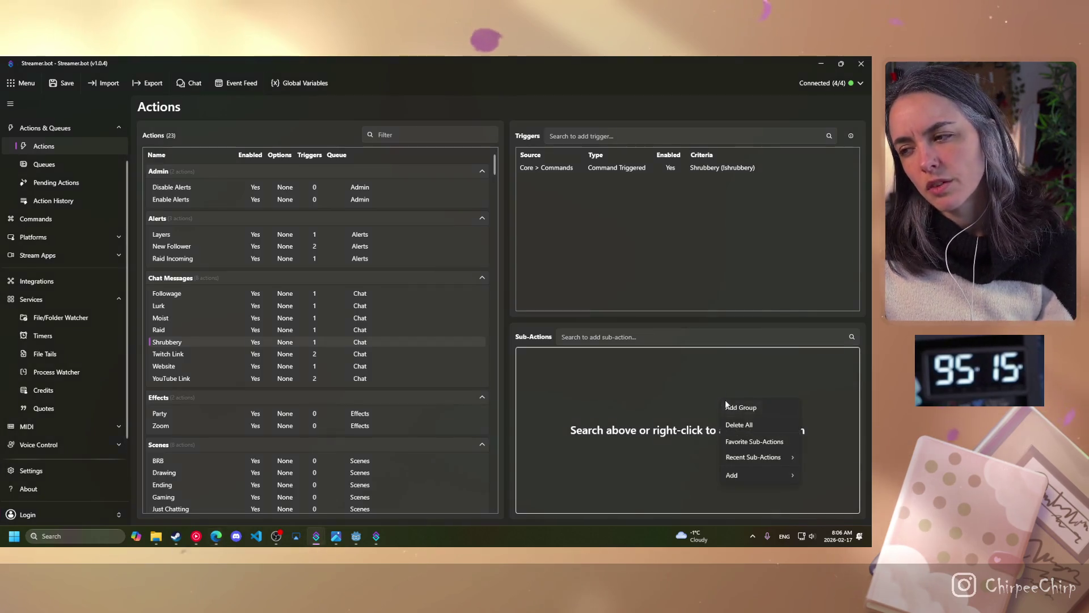
pyautogui.moveTo(744, 476)
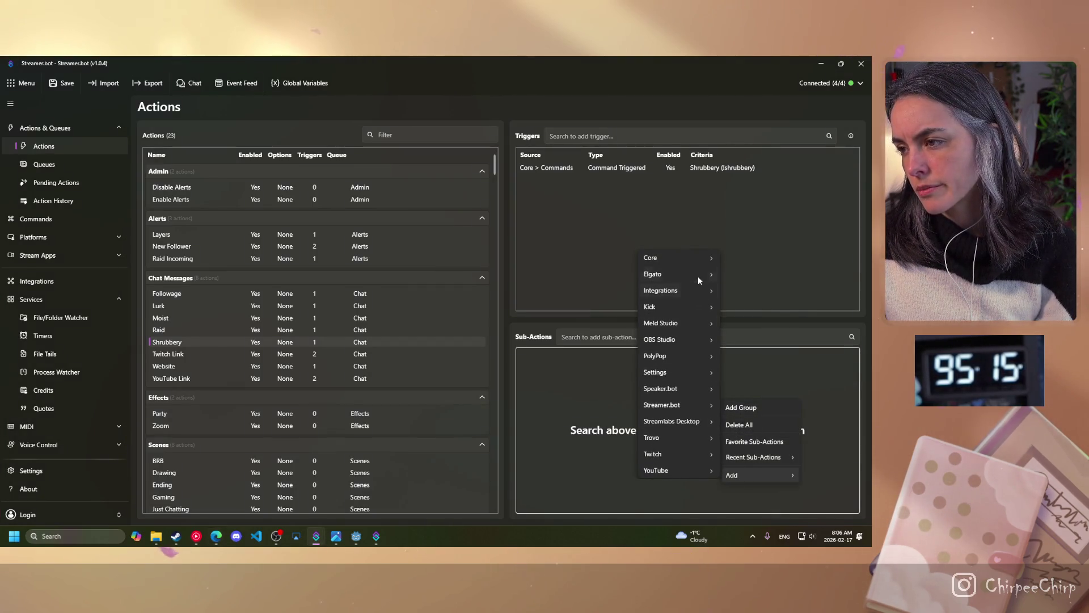
pyautogui.moveTo(602, 241)
pyautogui.click(533, 247)
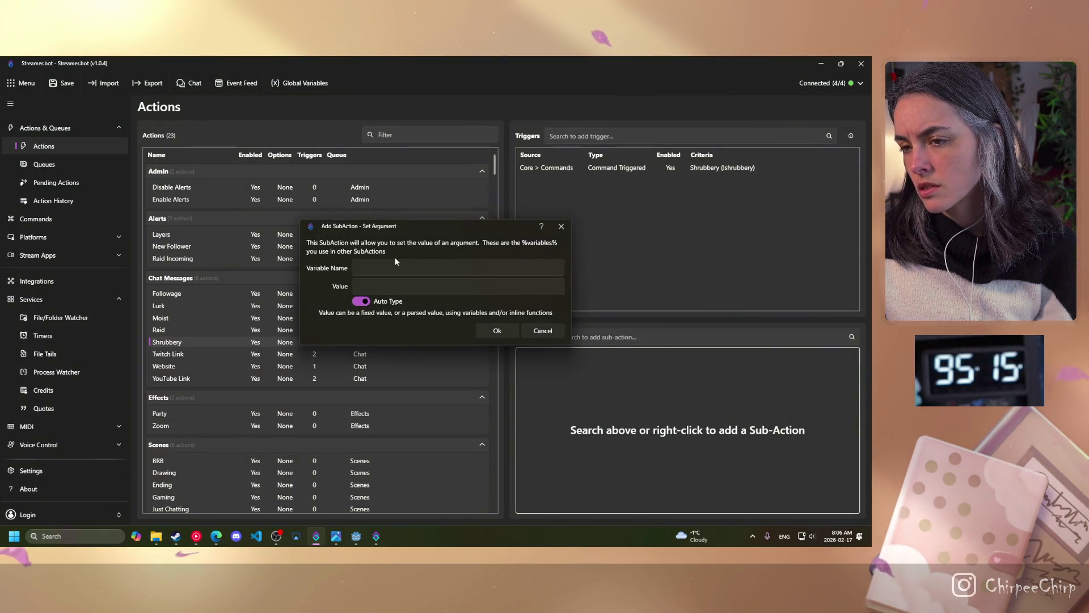
pyautogui.click(375, 265)
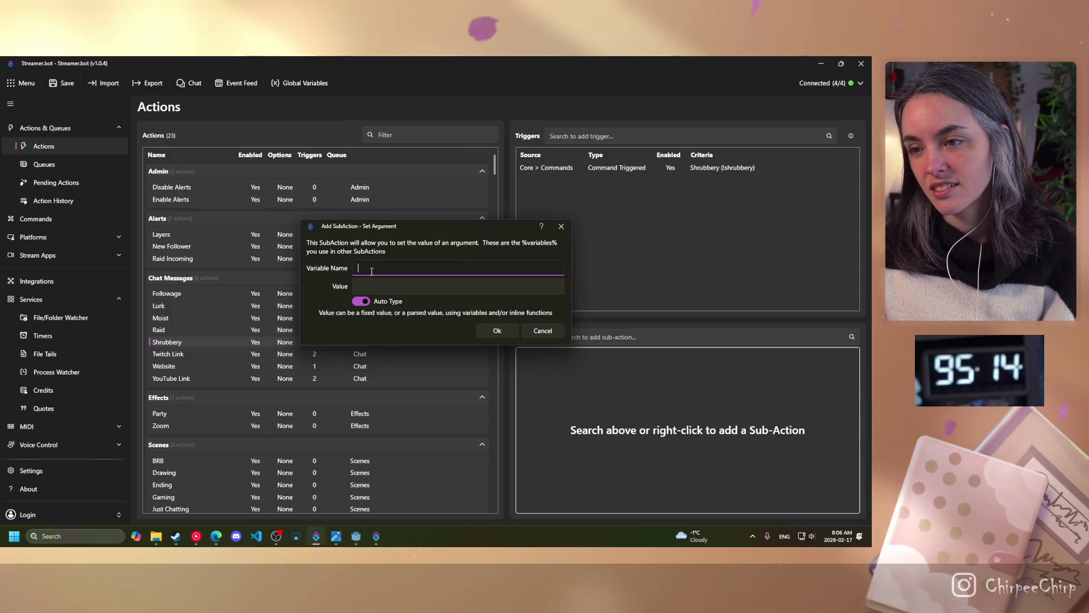
pyautogui.click(562, 227)
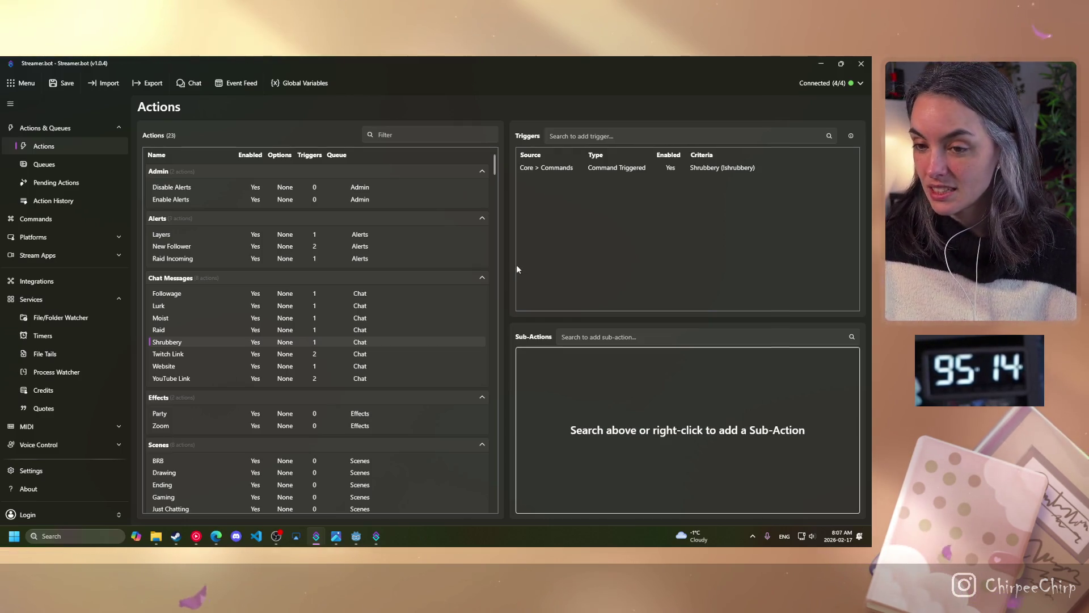
# Step: Back in Godot, move the view west and paint a light sand strip left of the ground
pyautogui.click(357, 536)
pyautogui.moveTo(300, 251); pyautogui.dragTo(358, 261)
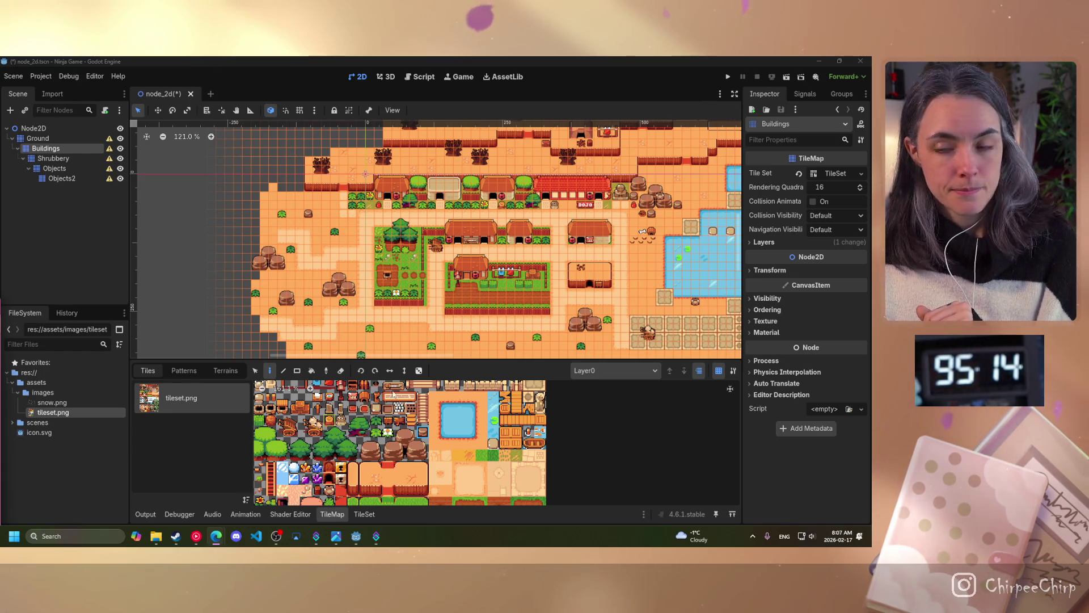
pyautogui.moveTo(296, 290); pyautogui.dragTo(463, 279)
pyautogui.scroll(4, 375, 289)
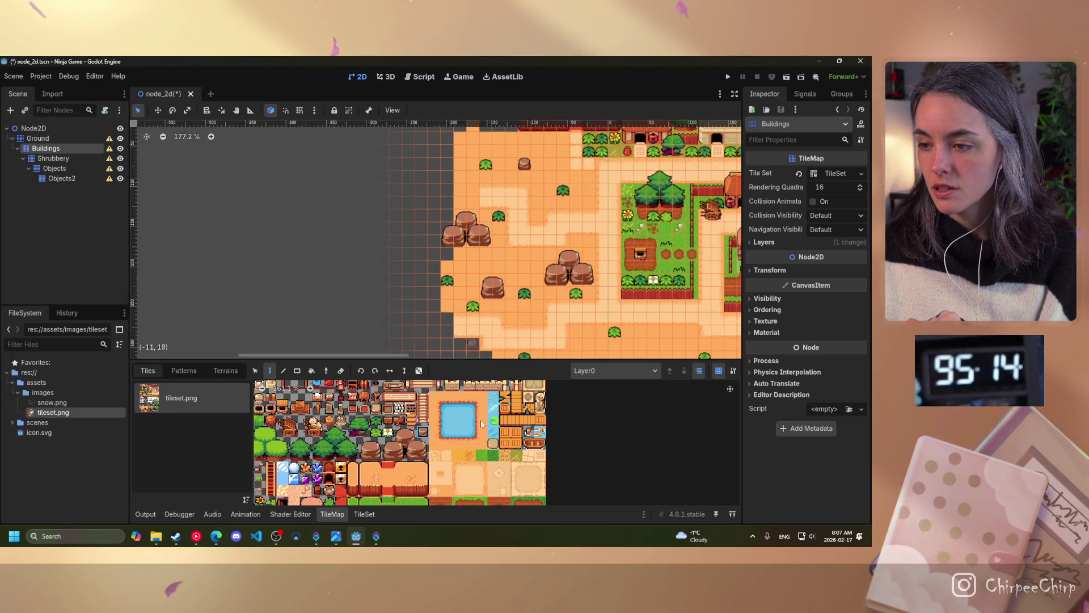
pyautogui.click(470, 467)
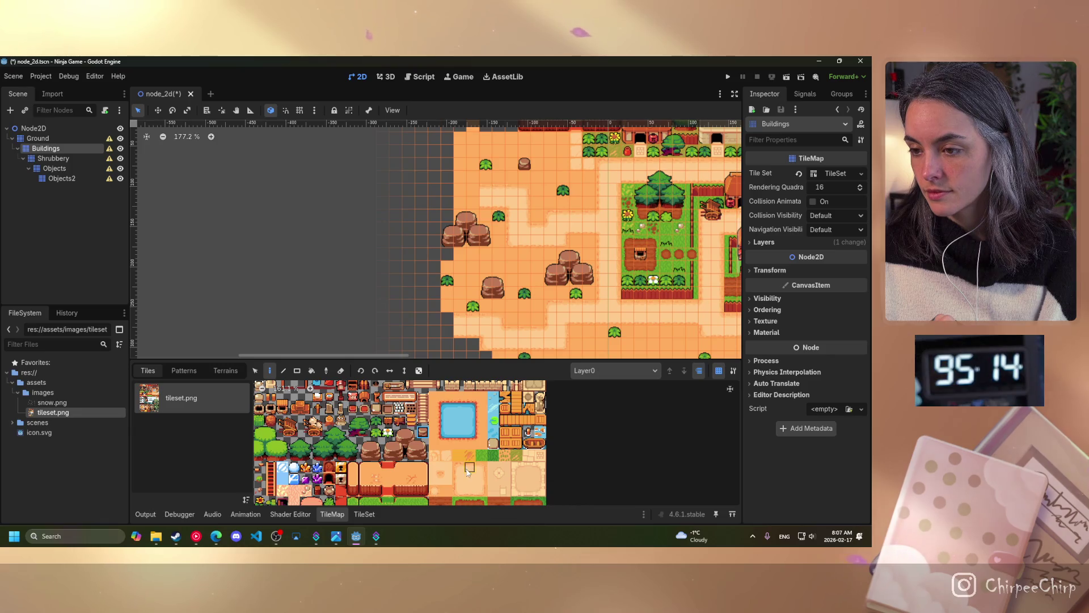
pyautogui.moveTo(473, 187); pyautogui.dragTo(408, 191)
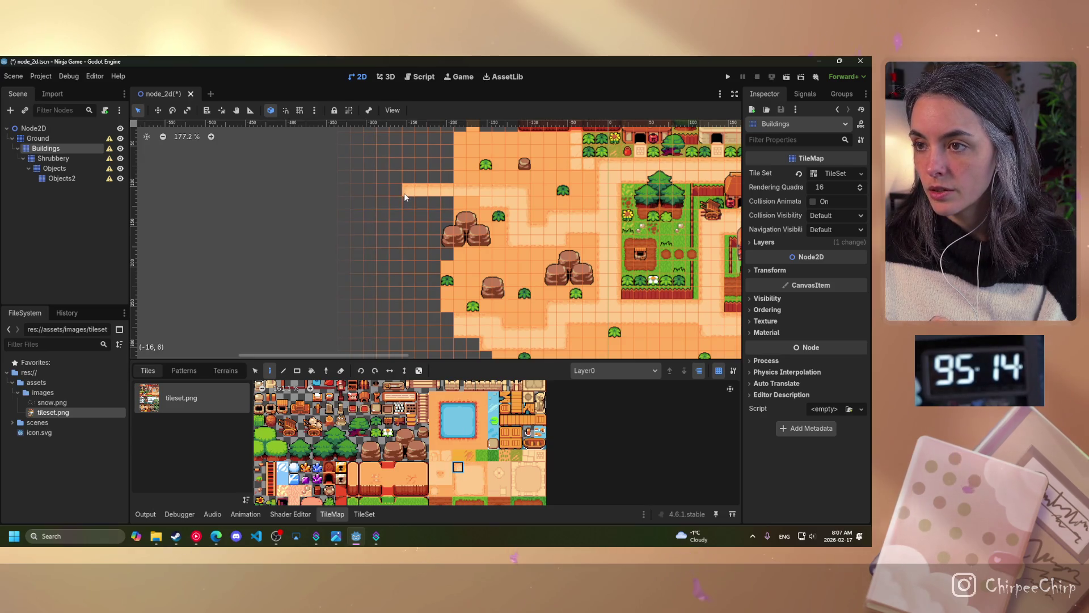
# Step: Place a few sand tiles left of the rocks, undoing the last one
pyautogui.click(481, 490)
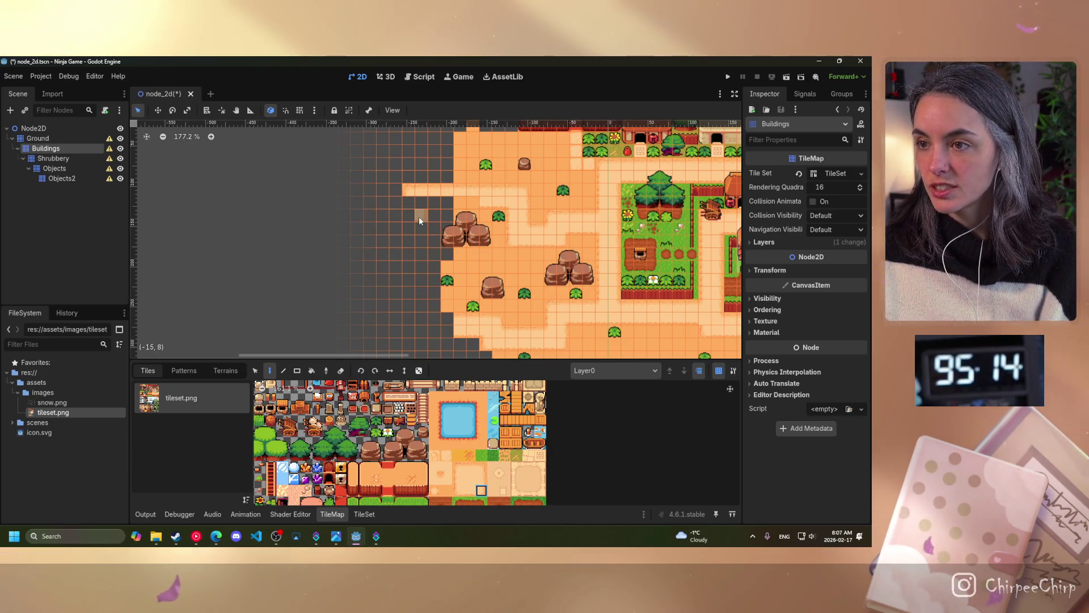
pyautogui.click(418, 216)
pyautogui.click(481, 478)
pyautogui.click(420, 202)
pyautogui.click(434, 215)
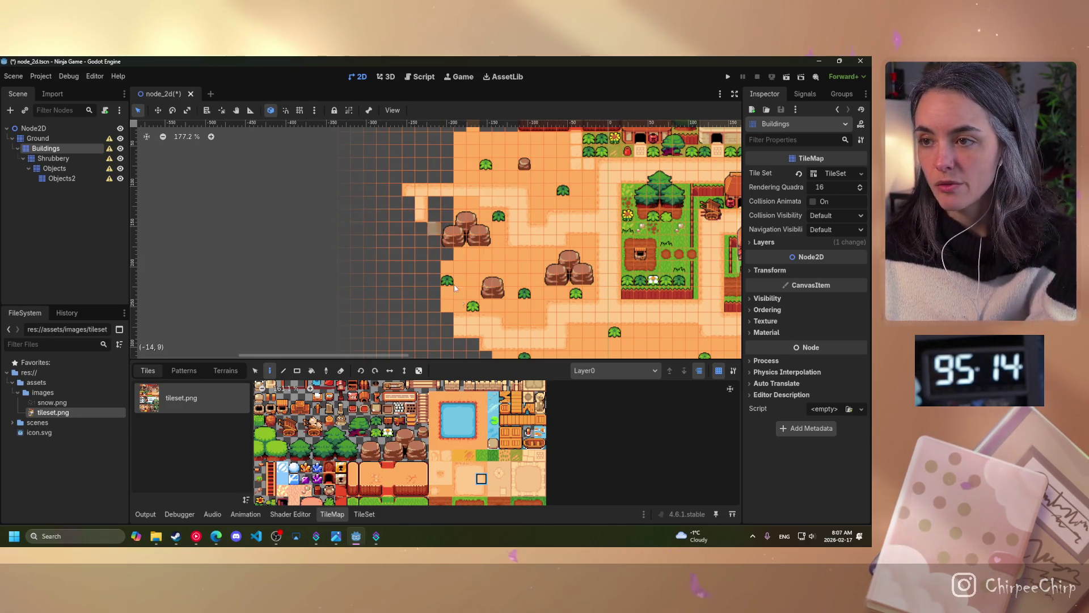
pyautogui.hotkey('ctrl', 'z')
# Step: Pick the sand tile already used on the map and paint it leftward along the row
pyautogui.click(458, 478)
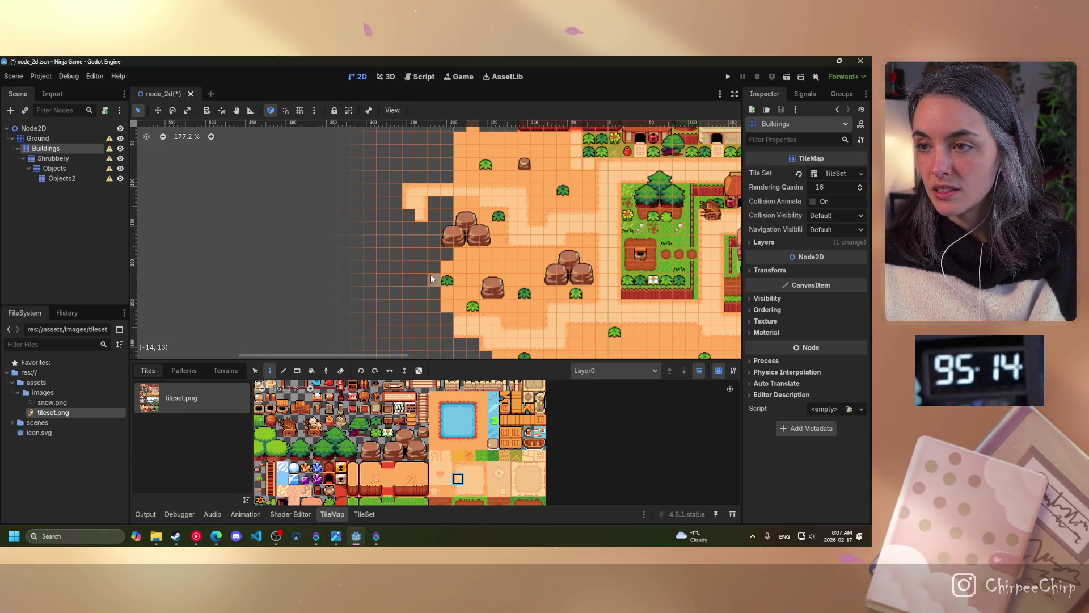
pyautogui.click(446, 479)
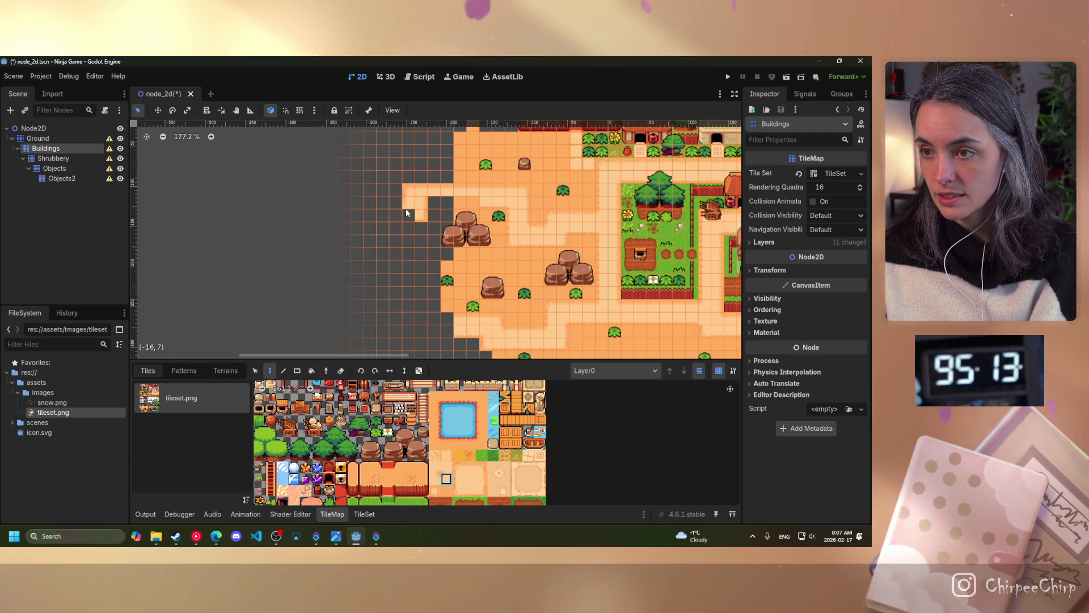
pyautogui.keyDown('ctrl'); pyautogui.click(416, 253); pyautogui.keyUp('ctrl')
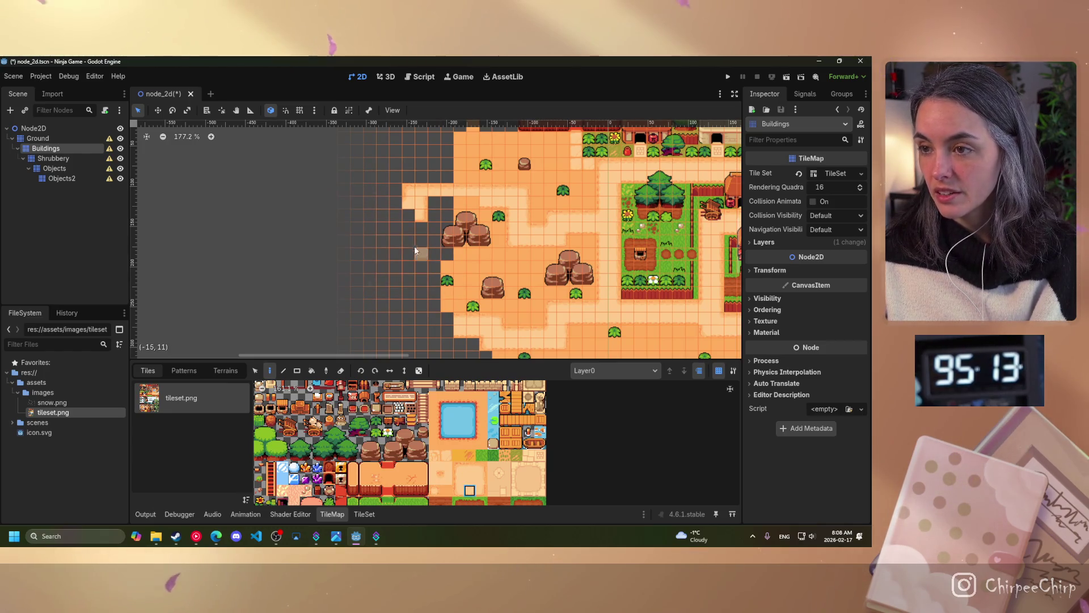
pyautogui.moveTo(399, 218); pyautogui.dragTo(376, 217)
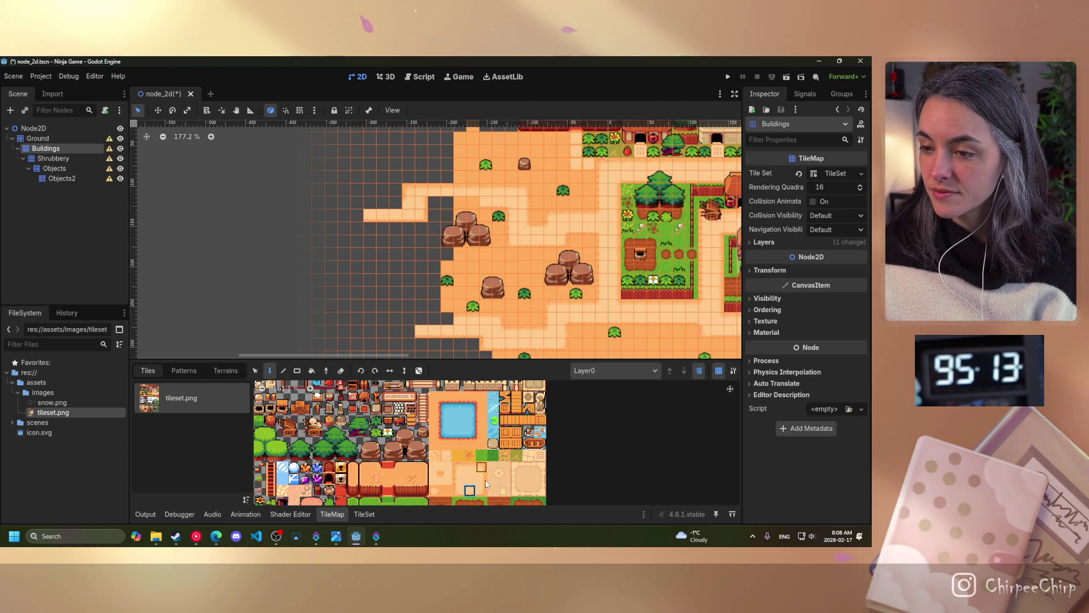
# Step: Try other sand variants, fill the column left of the rocks, then undo it
pyautogui.click(458, 490)
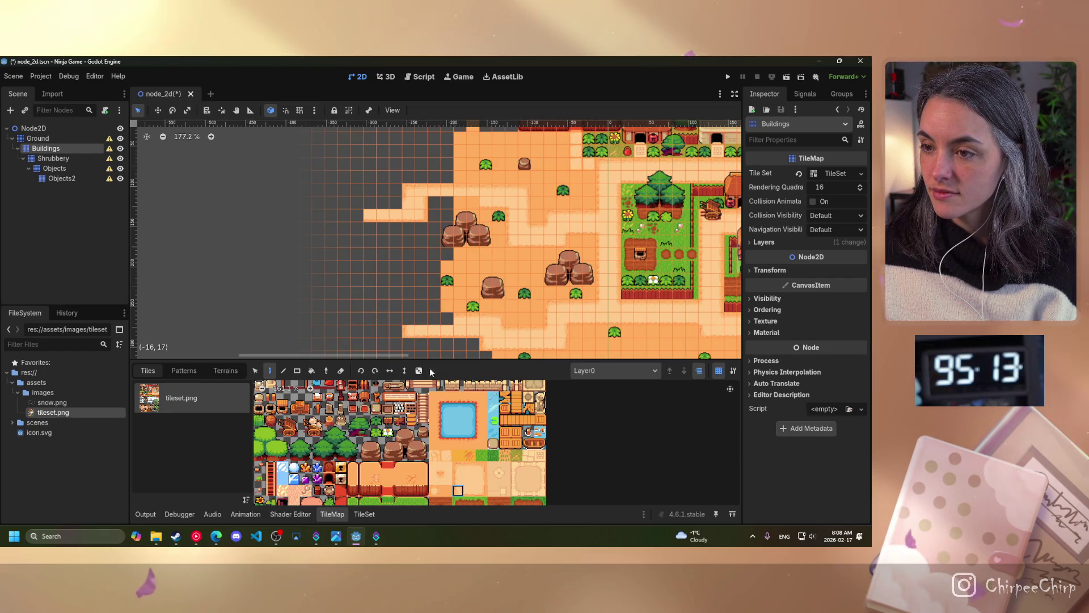
pyautogui.click(457, 478)
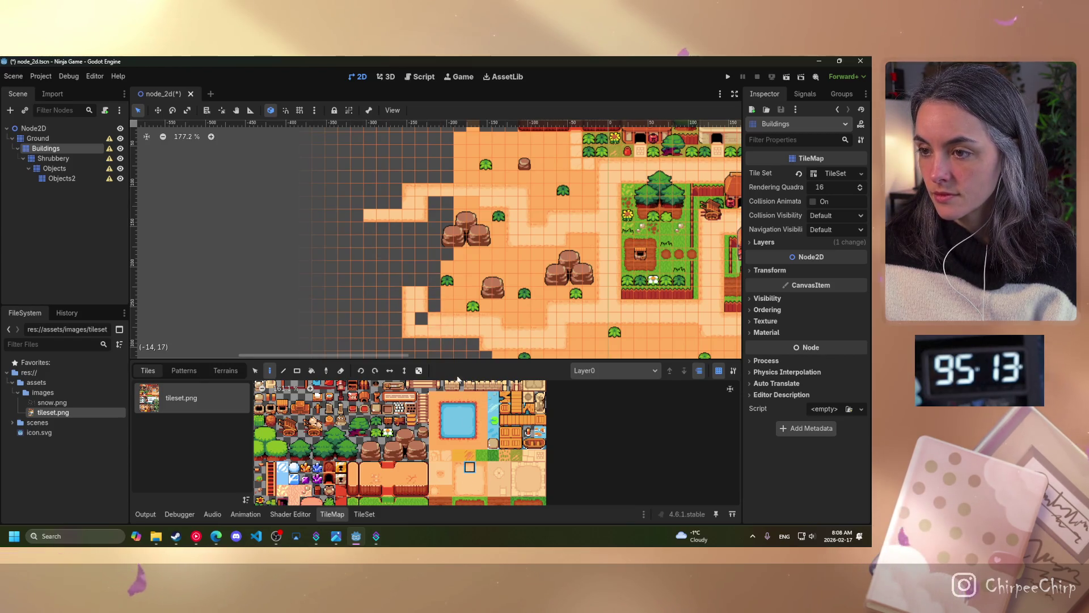
pyautogui.click(439, 480)
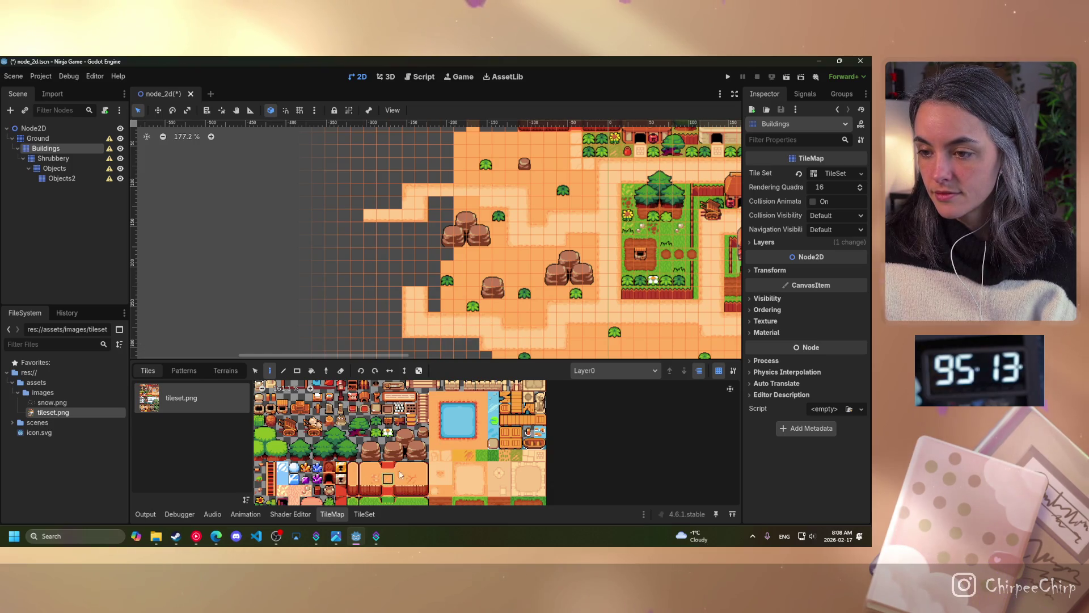
pyautogui.moveTo(435, 301); pyautogui.dragTo(443, 256)
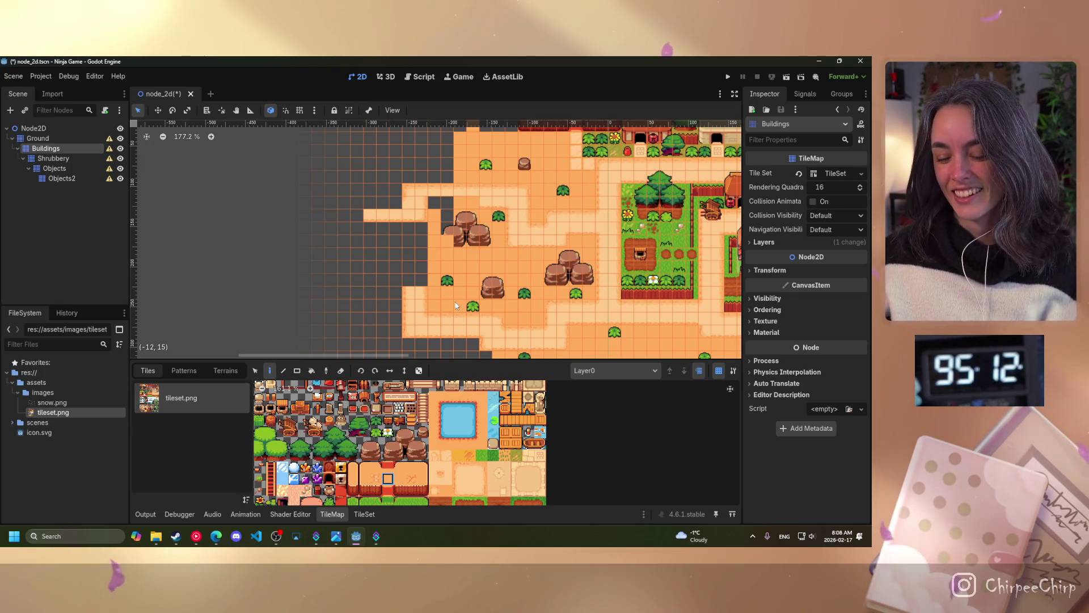
pyautogui.hotkey('ctrl', 'z')
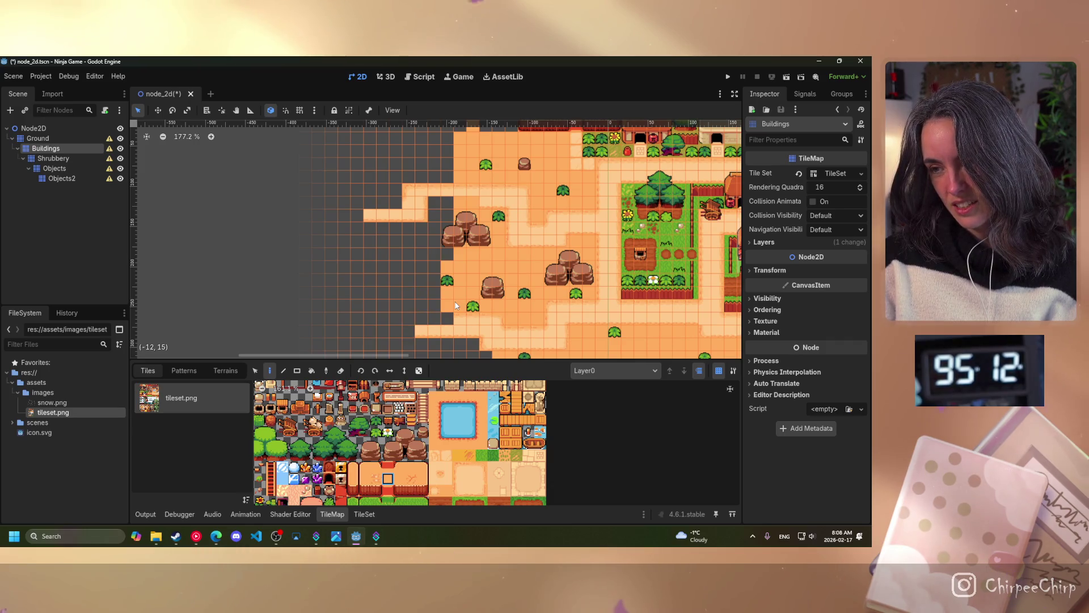
# Step: Undo the remaining painted sand tiles on the Buildings layer
pyautogui.hotkey('ctrl', 'z')
pyautogui.hotkey('ctrl', 'z')
pyautogui.hotkey('ctrl', 'z')
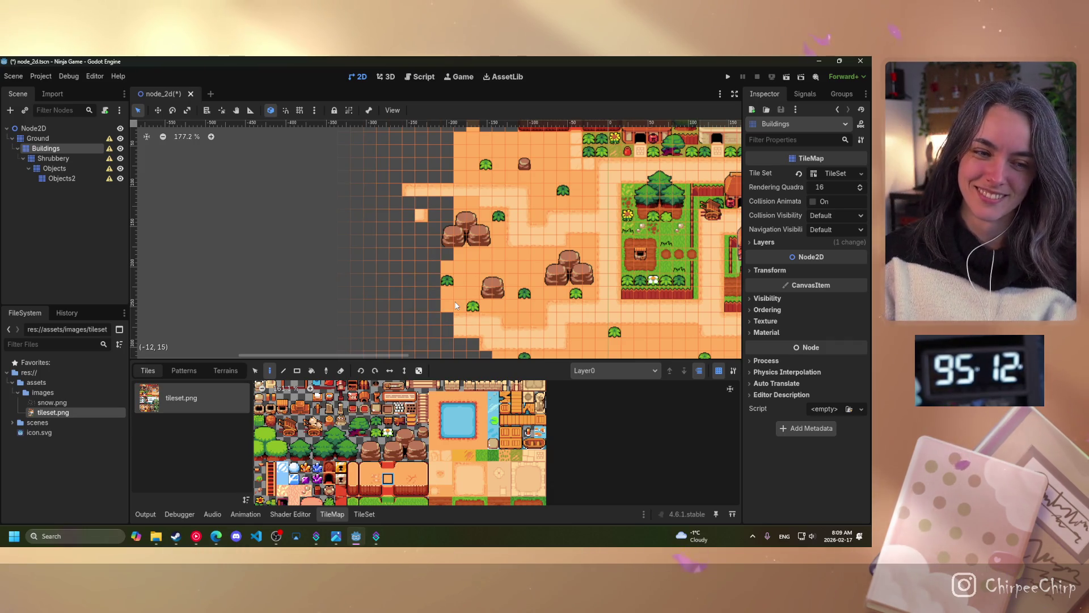
pyautogui.hotkey('ctrl', 'z')
pyautogui.hotkey('ctrl', 'z')
pyautogui.hotkey('ctrl', 'z')
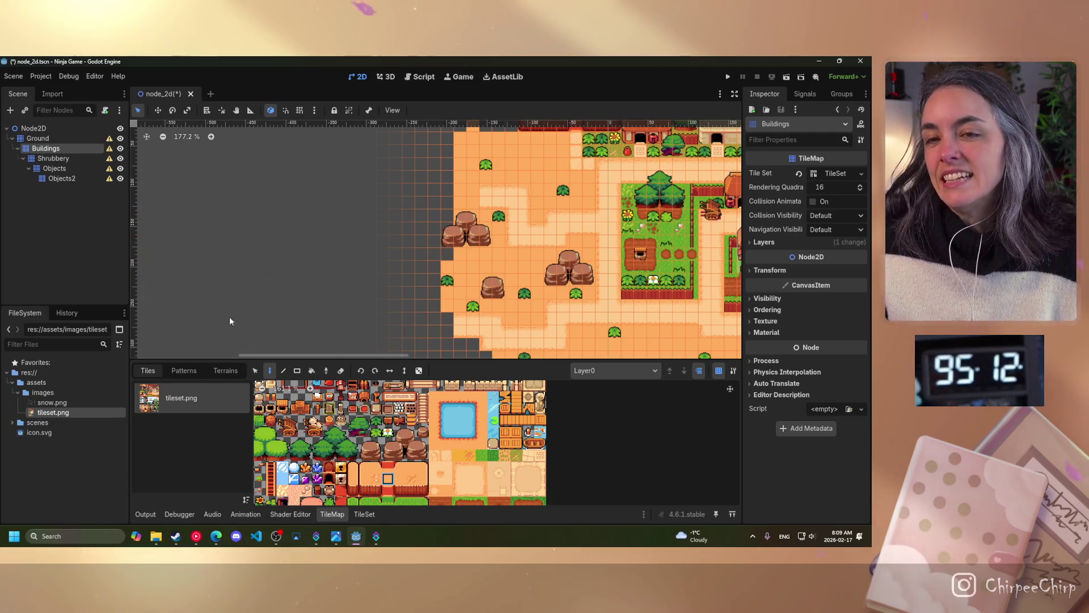
pyautogui.click(71, 159)
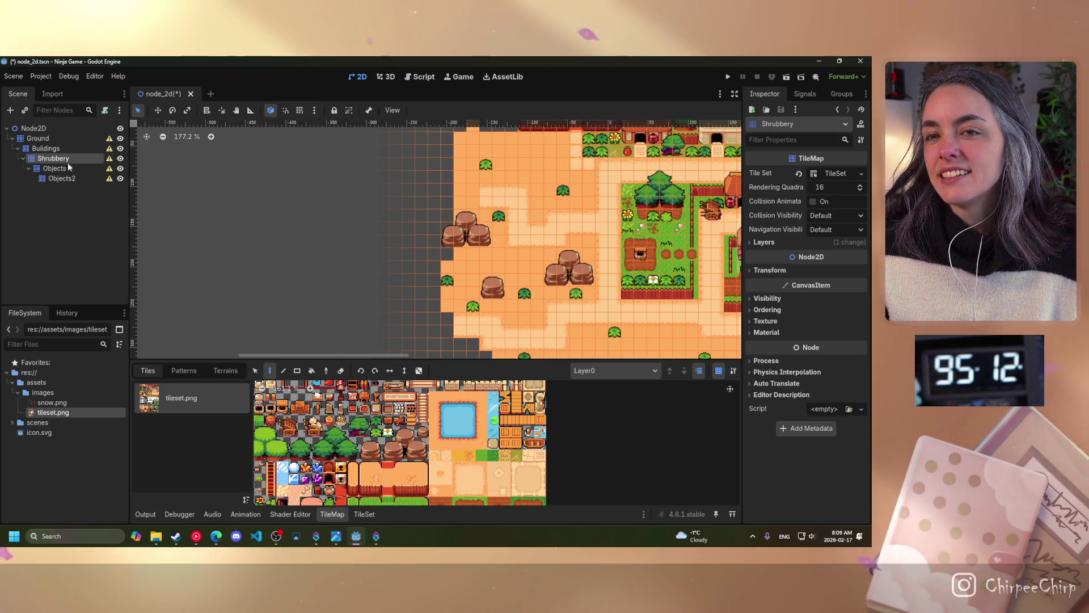
# Step: Select the Ground node in the Scene dock as the tilemap to paint
pyautogui.click(377, 433)
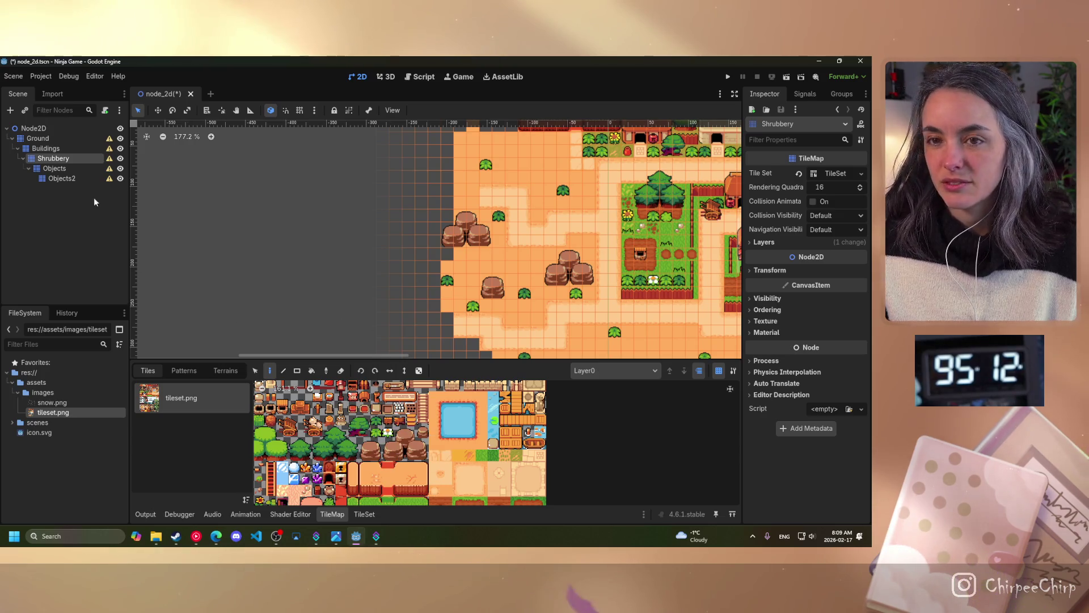
pyautogui.click(43, 138)
pyautogui.click(43, 138)
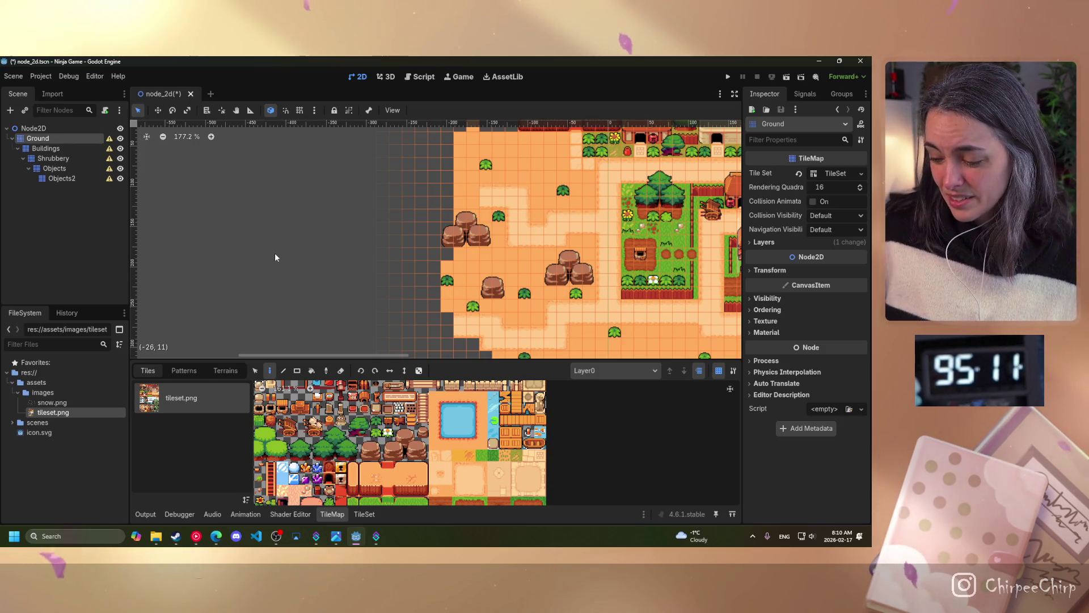
# Step: Try several sand tiles and place one at the Ground layer's western edge
pyautogui.click(469, 466)
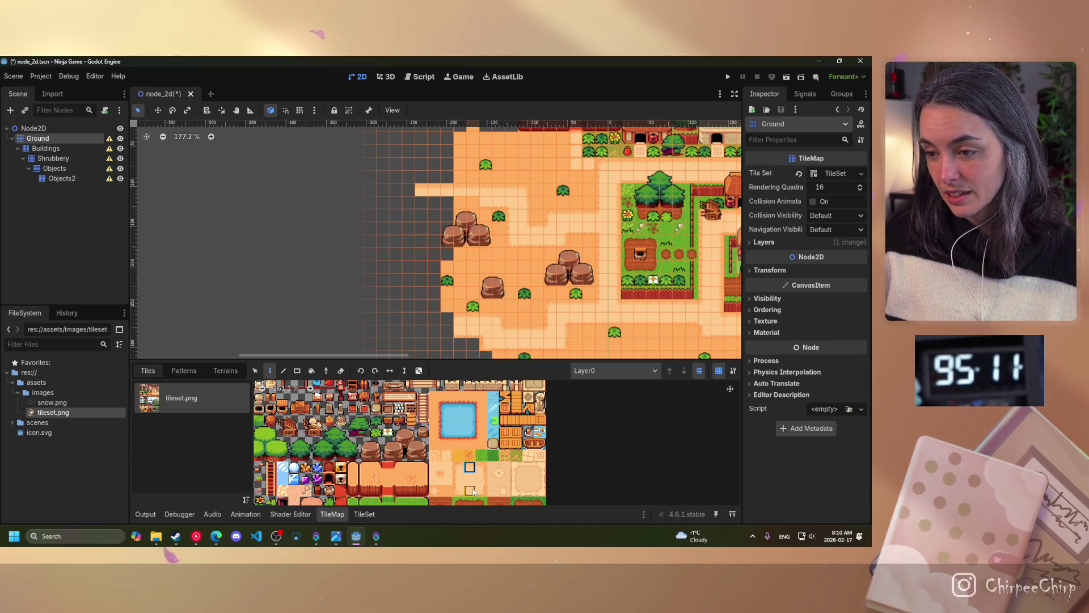
pyautogui.keyDown('ctrl'); pyautogui.click(495, 257); pyautogui.keyUp('ctrl')
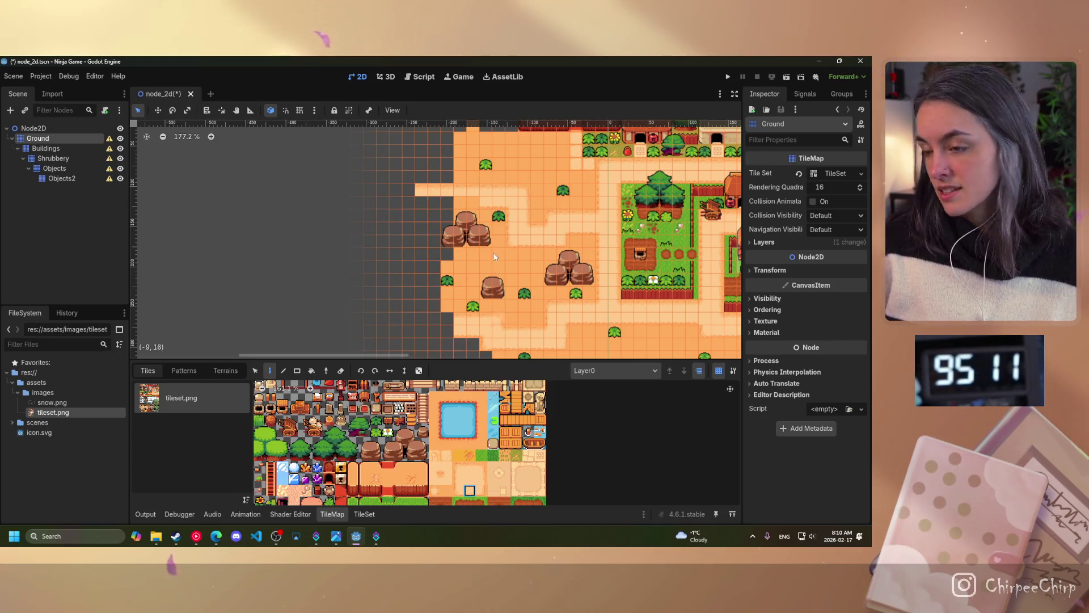
pyautogui.keyDown('ctrl'); pyautogui.click(447, 244); pyautogui.keyUp('ctrl')
pyautogui.click(418, 206)
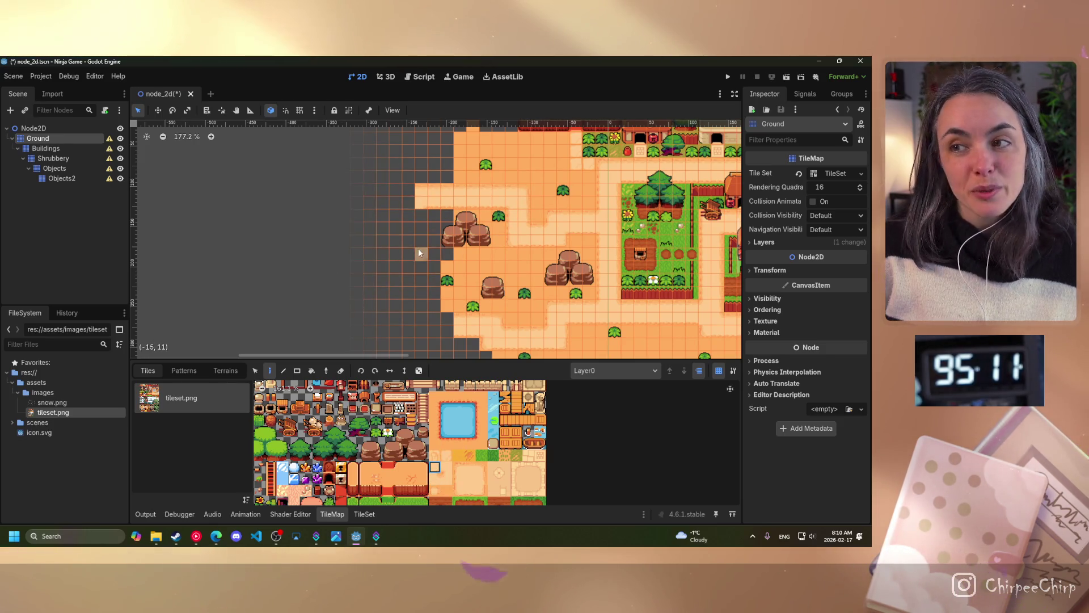
pyautogui.click(481, 480)
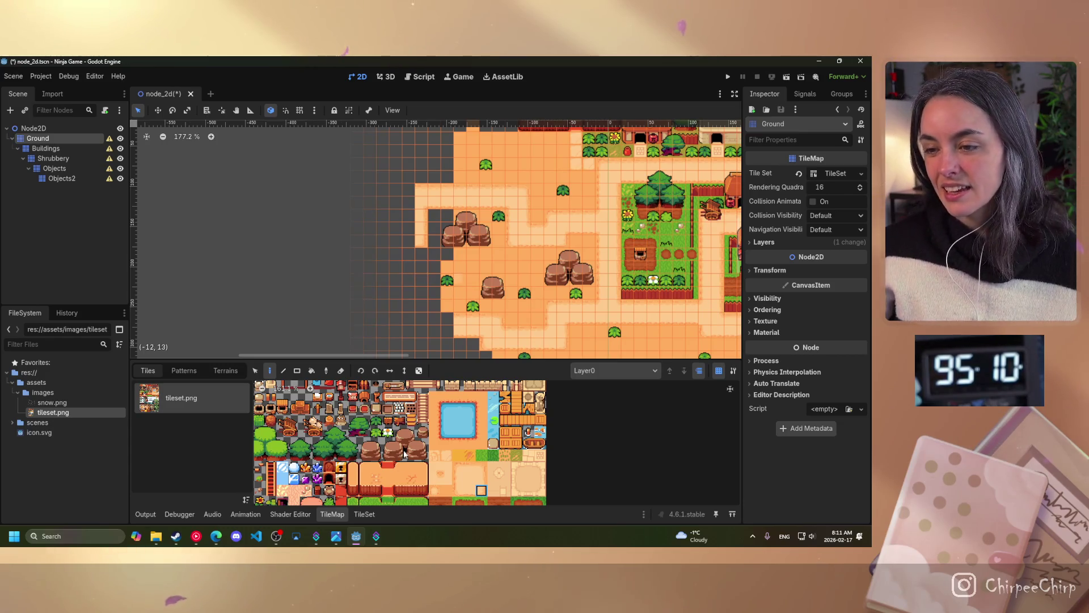
pyautogui.click(388, 478)
# Step: Drag light sand down the empty western cells of the Ground layer
pyautogui.moveTo(439, 223); pyautogui.dragTo(438, 244)
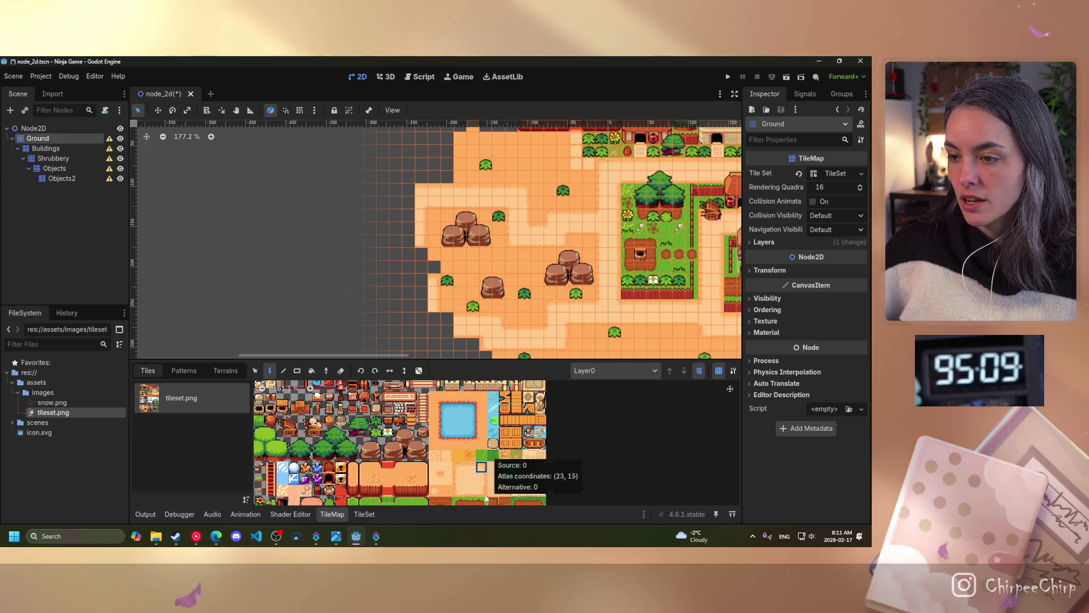
pyautogui.click(472, 468)
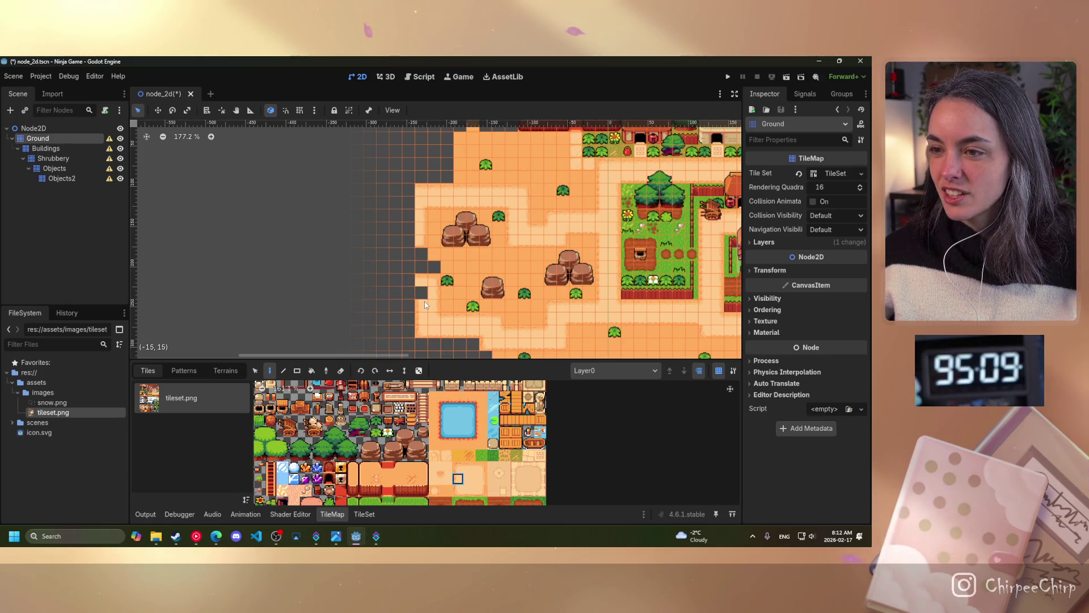
# Step: Pick the bush tile from the tileset and place it on the western sand
pyautogui.click(446, 466)
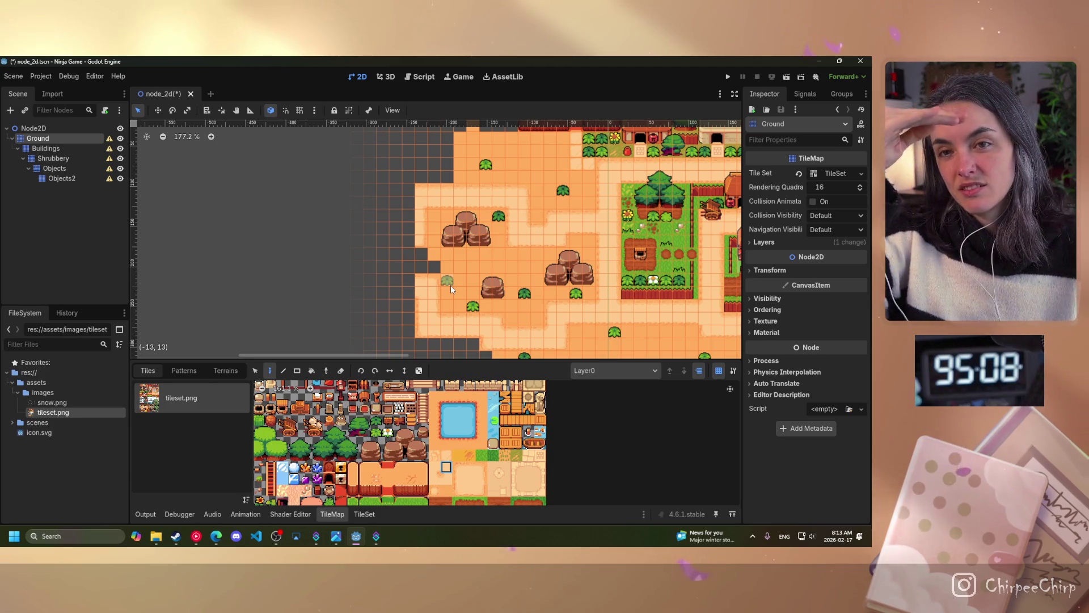
pyautogui.click(451, 284)
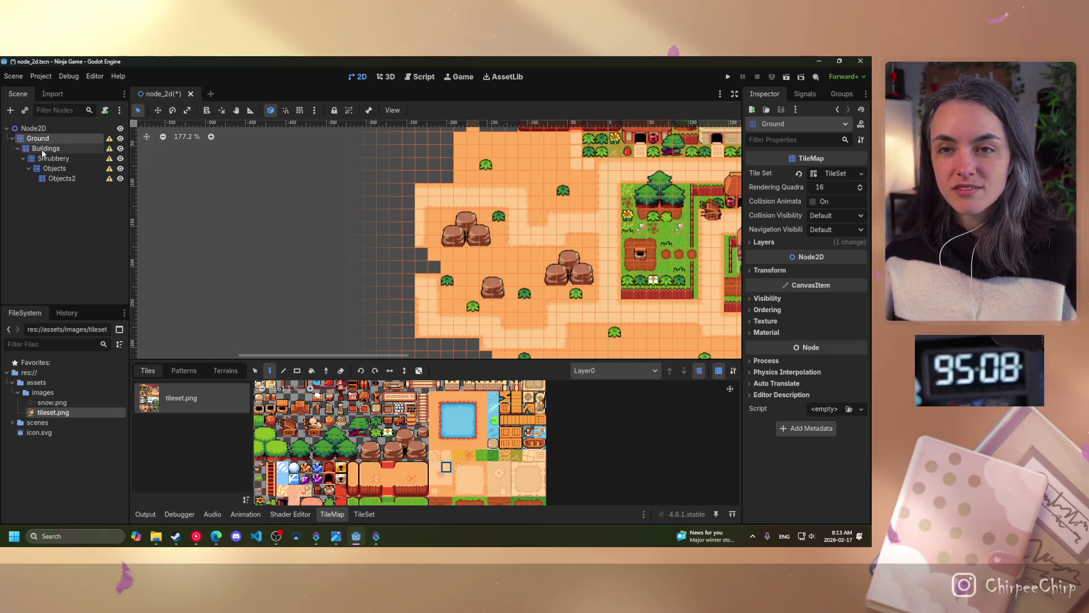
# Step: Move Buildings and Objects2 out of Ground so the layers sit side by side
pyautogui.moveTo(45, 152); pyautogui.dragTo(48, 135)
pyautogui.moveTo(46, 178); pyautogui.dragTo(45, 134)
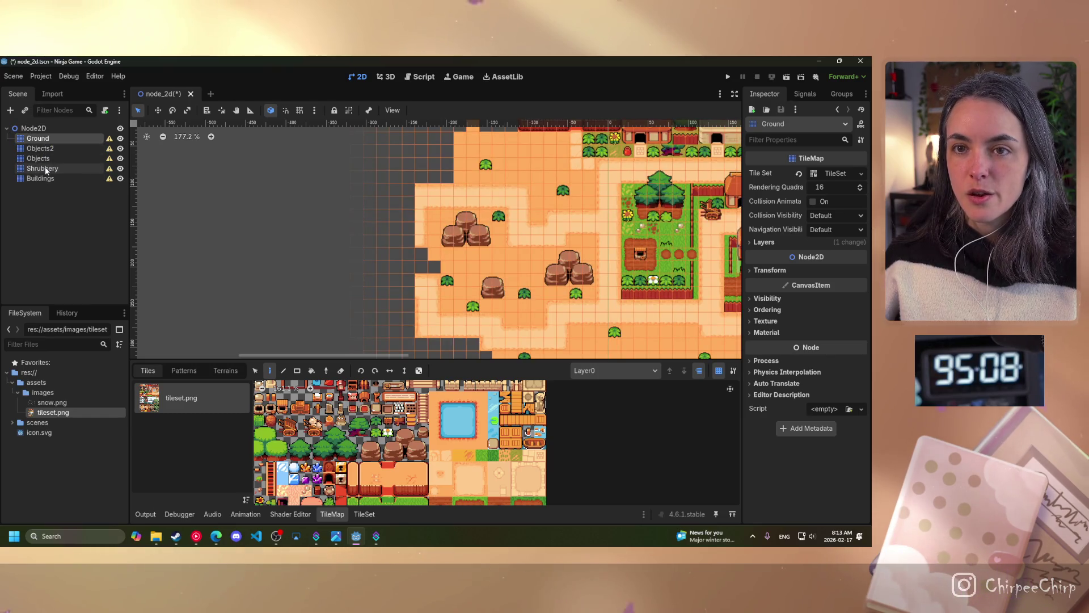
pyautogui.moveTo(40, 180)
pyautogui.mouseDown()
pyautogui.moveTo(43, 144)
pyautogui.moveTo(45, 164)
pyautogui.mouseUp()
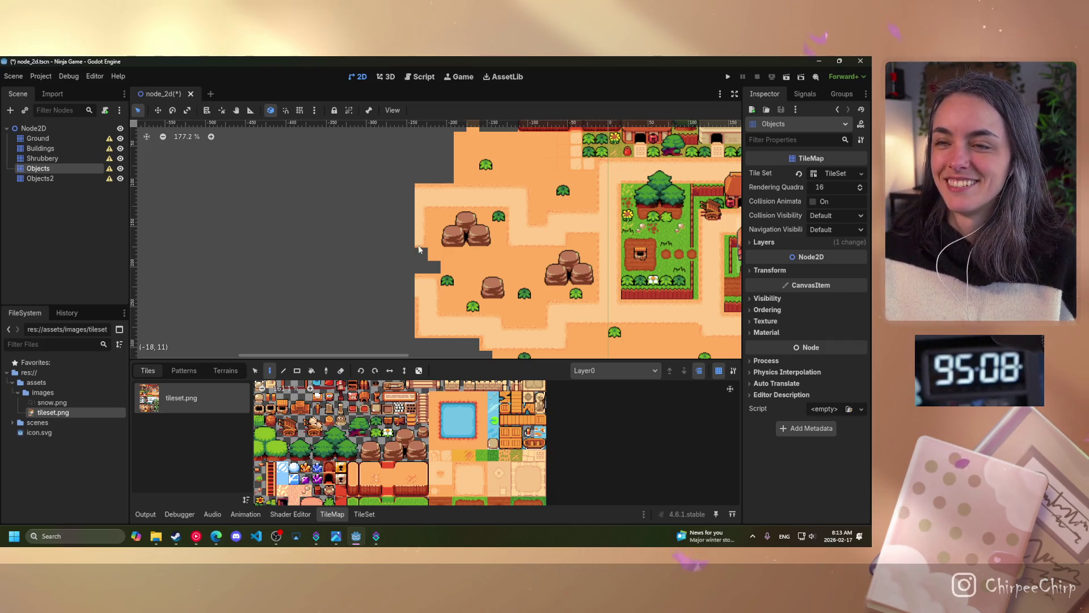
# Step: Pan and zoom to centre the view on the western sand area
pyautogui.moveTo(479, 238); pyautogui.dragTo(225, 268)
pyautogui.scroll(-4, 417, 245)
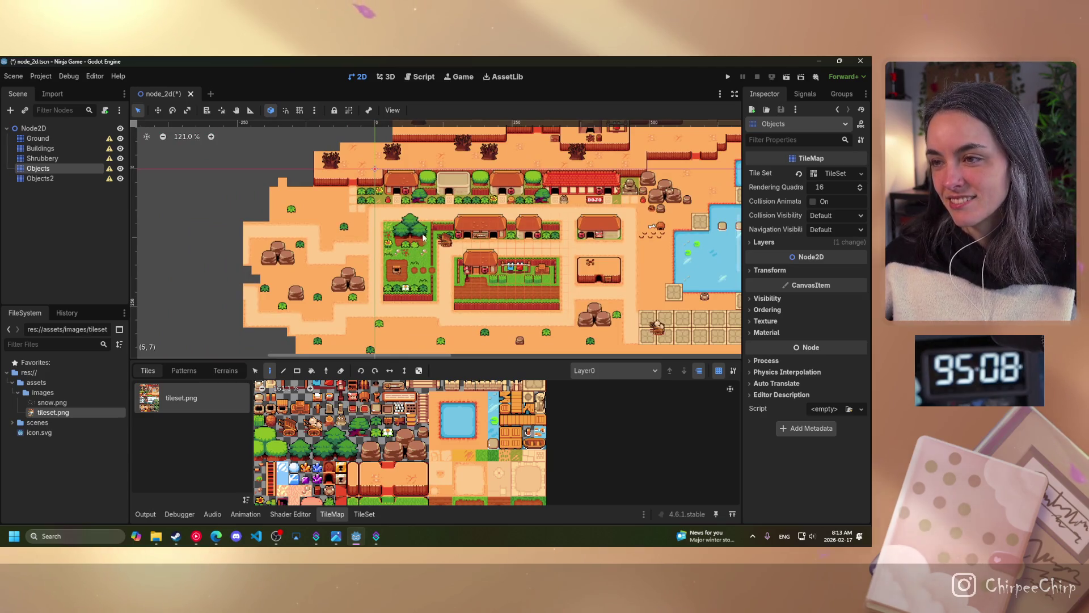
pyautogui.moveTo(373, 232); pyautogui.dragTo(457, 205)
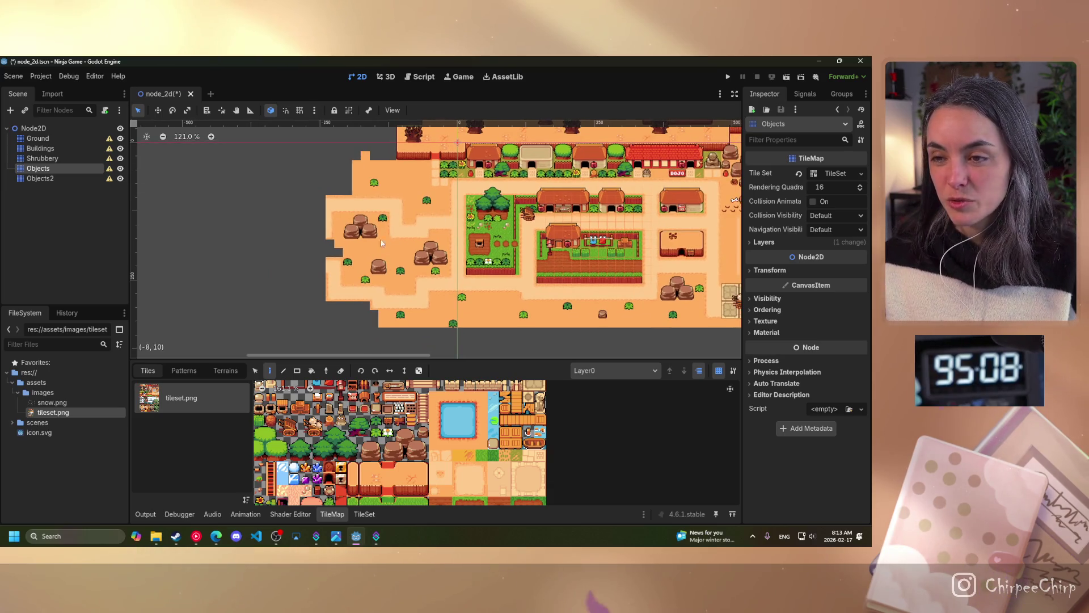
pyautogui.scroll(4, 329, 248)
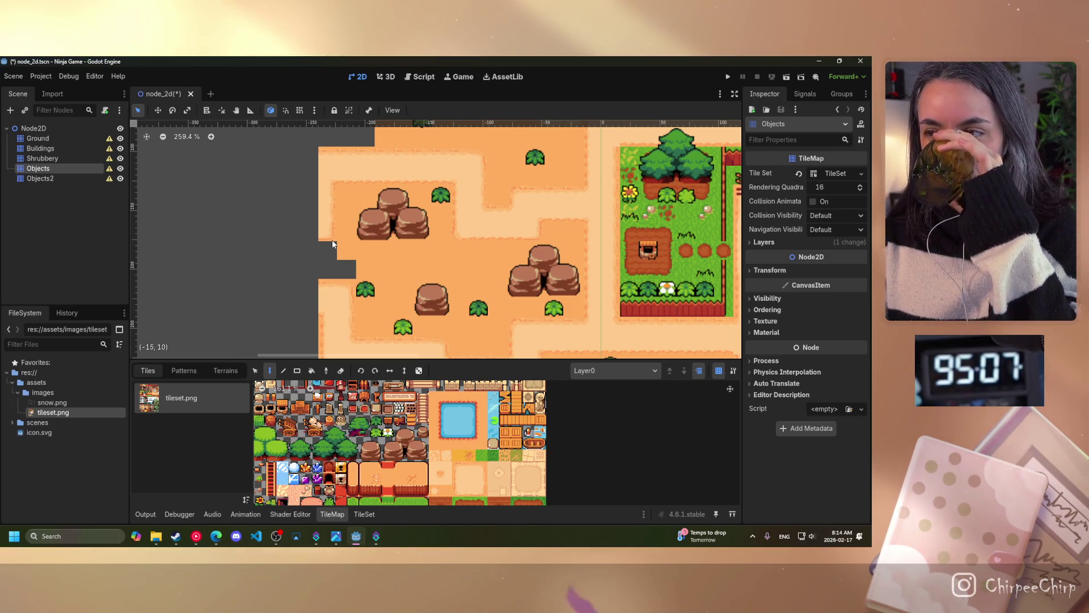
pyautogui.scroll(-7, 409, 240)
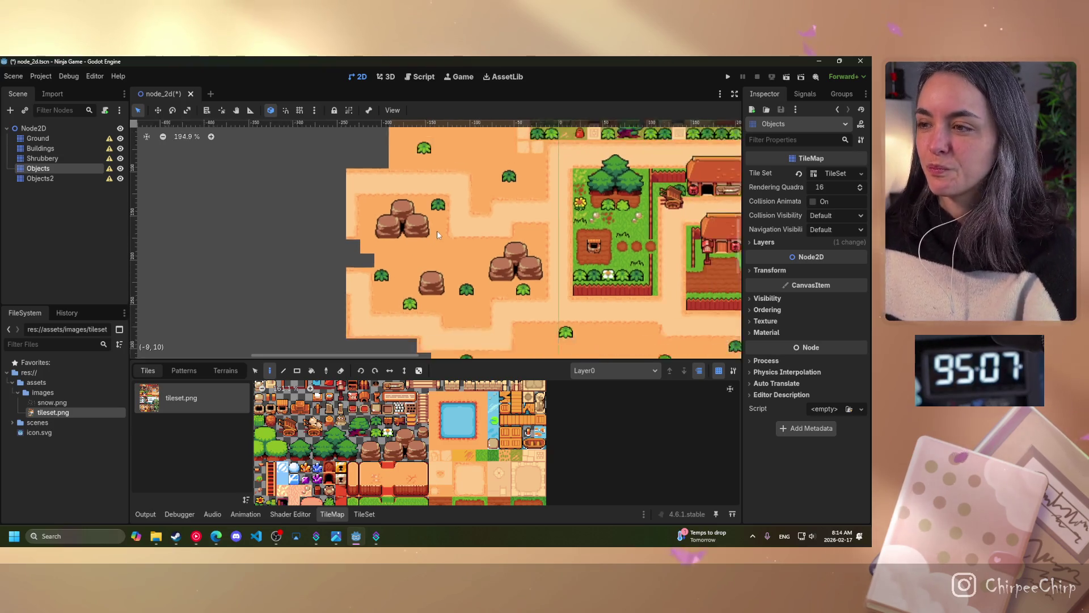
pyautogui.moveTo(495, 222); pyautogui.dragTo(402, 390)
pyautogui.moveTo(509, 184)
pyautogui.mouseDown()
pyautogui.moveTo(481, 297)
pyautogui.moveTo(467, 313)
pyautogui.mouseUp()
pyautogui.scroll(8, 432, 228)
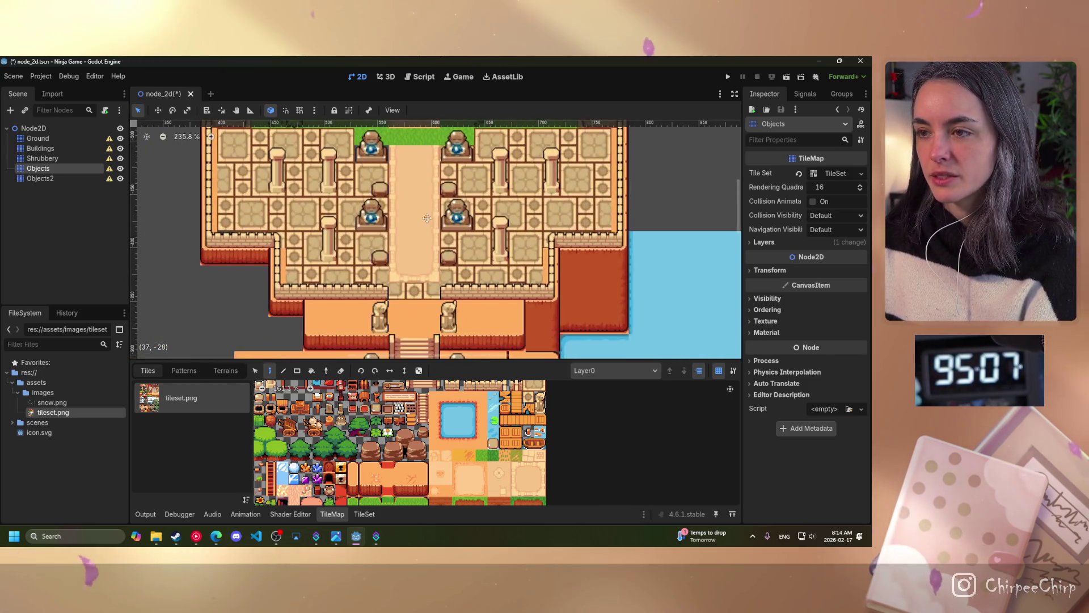
pyautogui.scroll(2, 432, 228)
pyautogui.moveTo(432, 228); pyautogui.dragTo(430, 307)
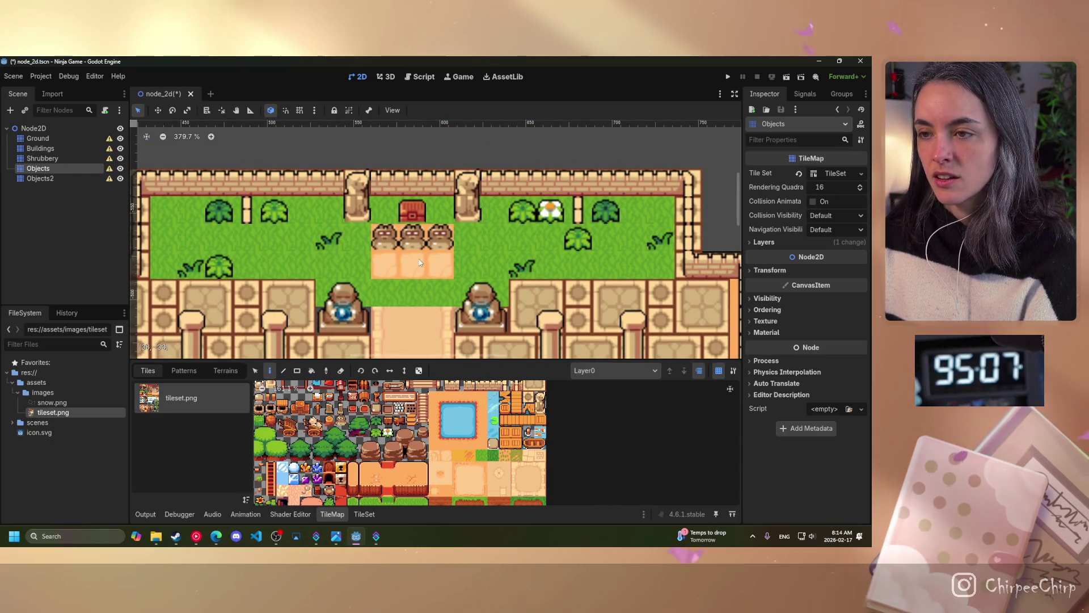
pyautogui.scroll(-2, 409, 280)
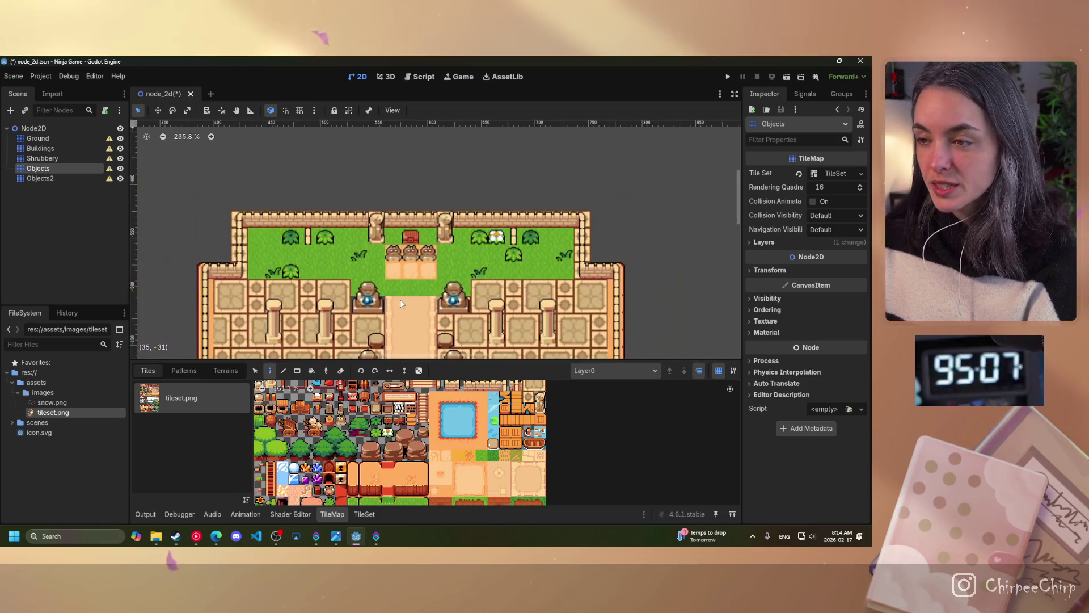
pyautogui.scroll(-5, 454, 337)
pyautogui.moveTo(454, 337); pyautogui.dragTo(468, 315)
pyautogui.moveTo(454, 221)
pyautogui.mouseDown()
pyautogui.moveTo(443, 318)
pyautogui.moveTo(397, 341)
pyautogui.moveTo(360, 334)
pyautogui.moveTo(638, 307)
pyautogui.moveTo(613, 280)
pyautogui.mouseUp()
# Step: Pan to the desert west of the village and paint two stacked sand tiles at the map's left edge
pyautogui.moveTo(464, 267); pyautogui.dragTo(591, 257)
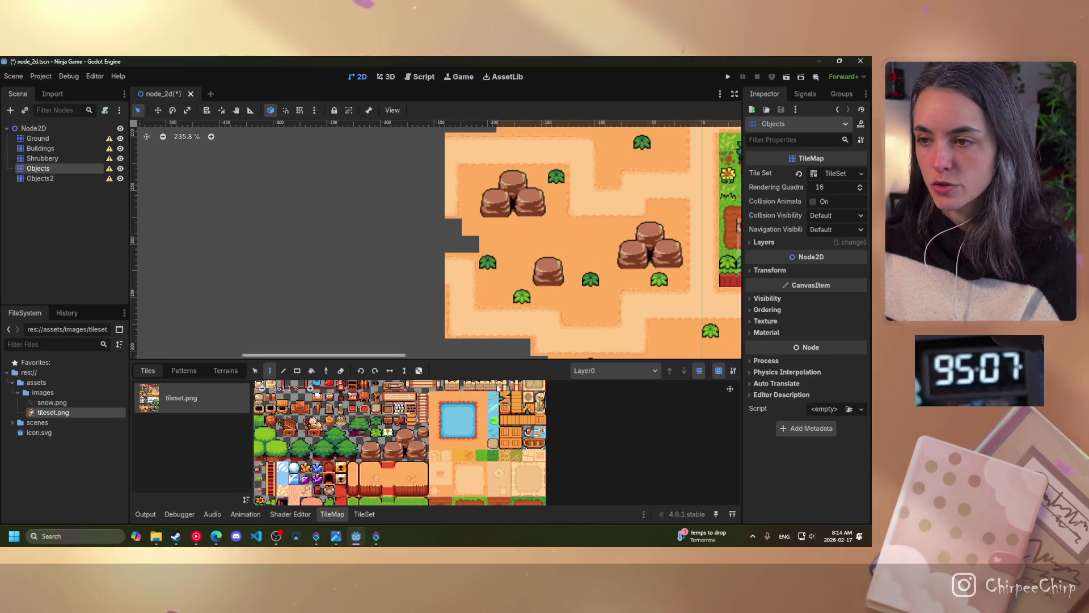
pyautogui.click(481, 466)
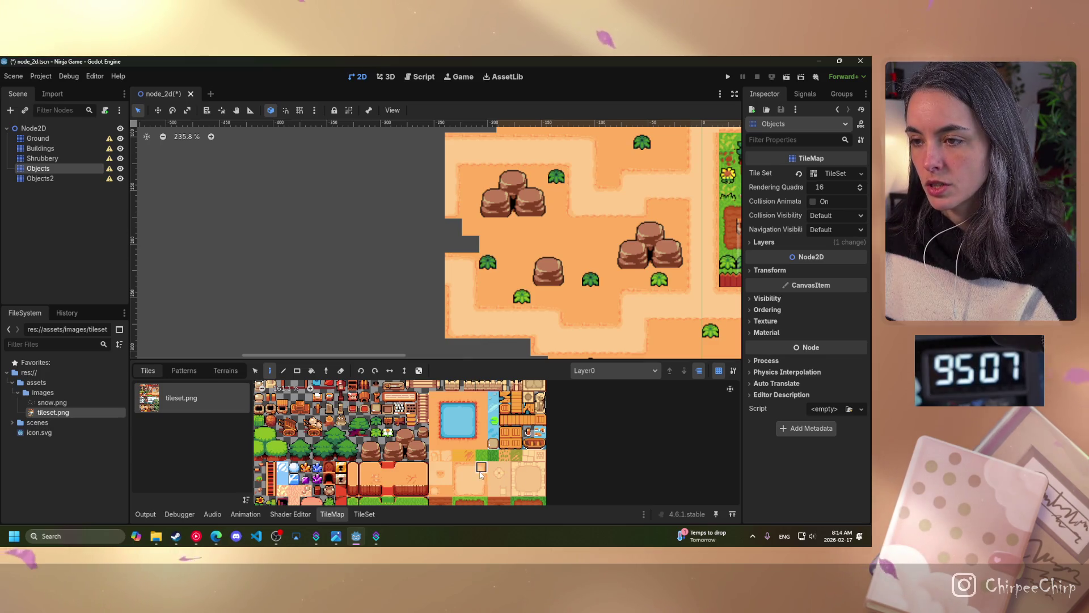
pyautogui.click(436, 249)
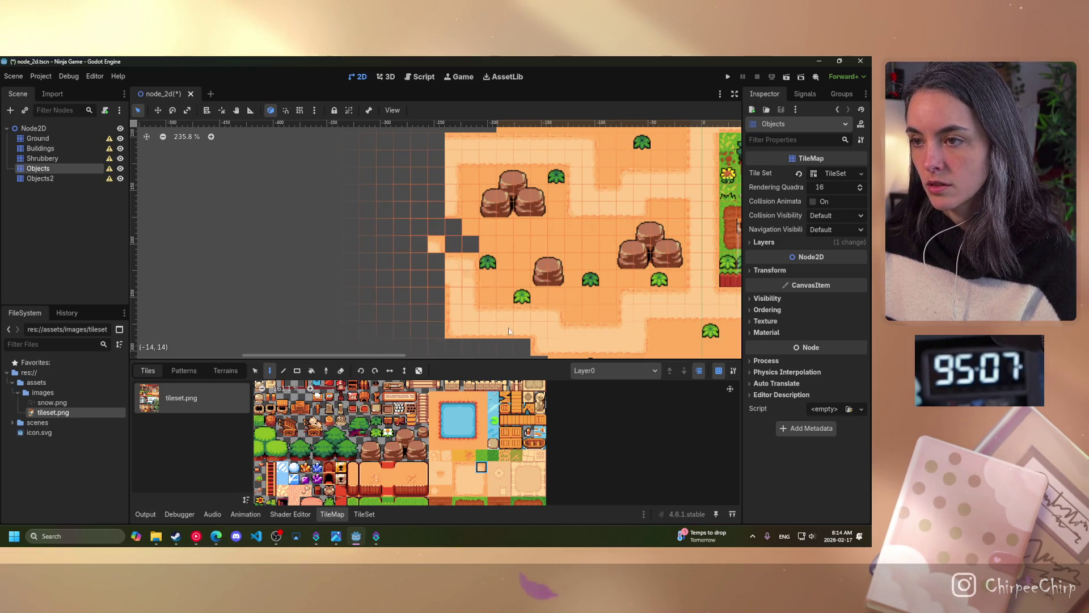
pyautogui.click(433, 226)
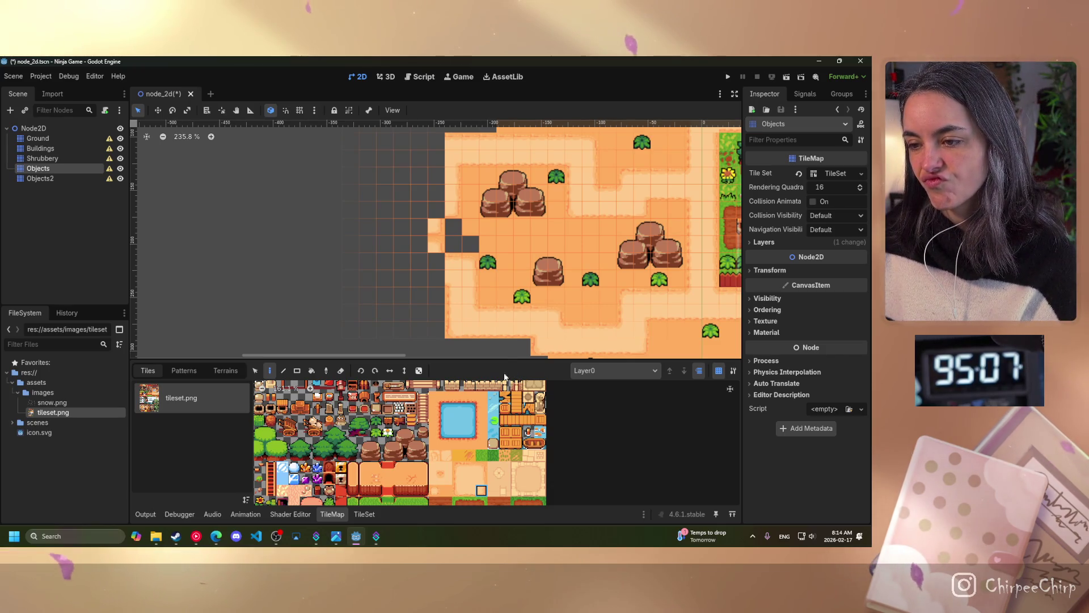
# Step: Fill the empty corner cell and cell (-16, 10) with other sand tile variants
pyautogui.click(434, 478)
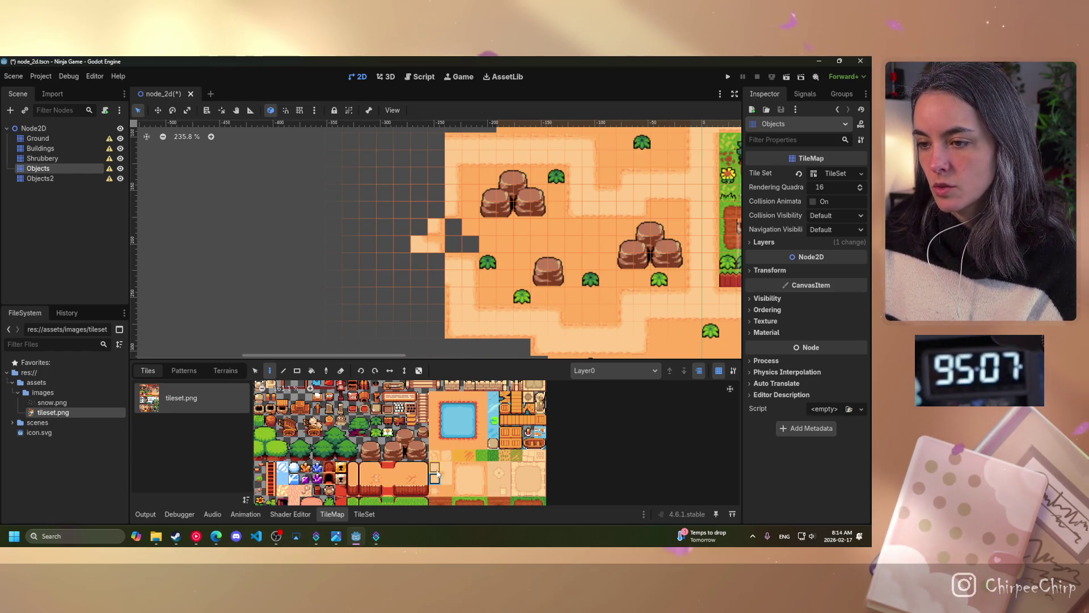
pyautogui.click(419, 227)
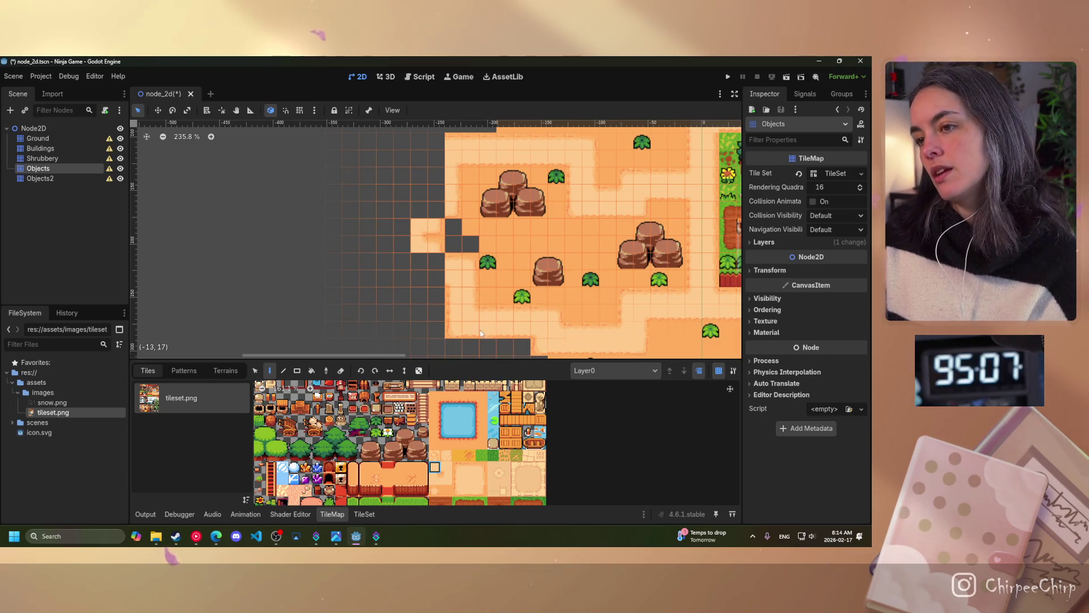
pyautogui.click(434, 480)
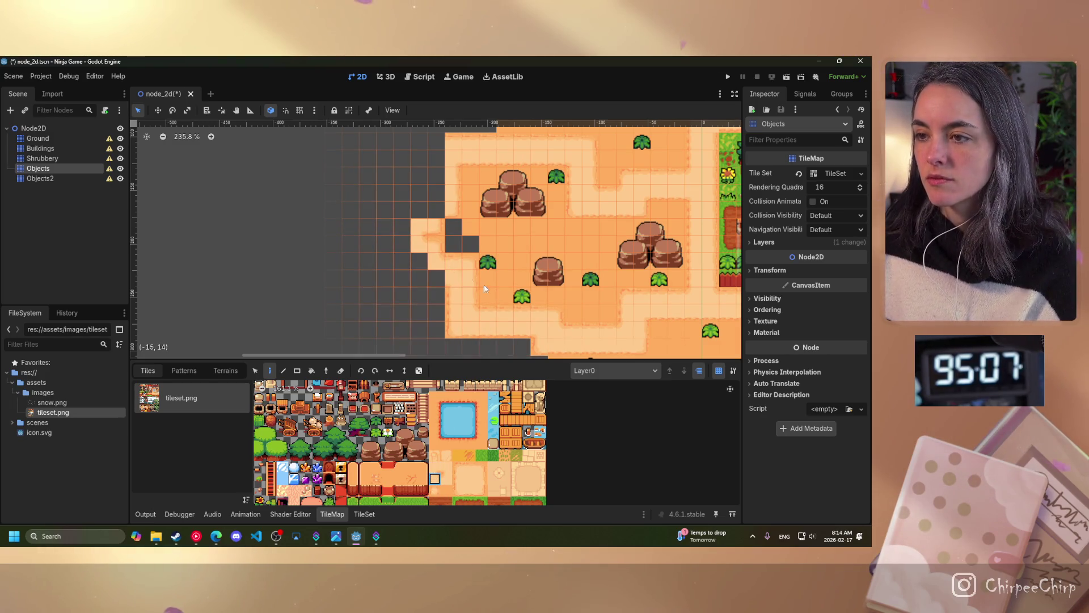
pyautogui.click(435, 467)
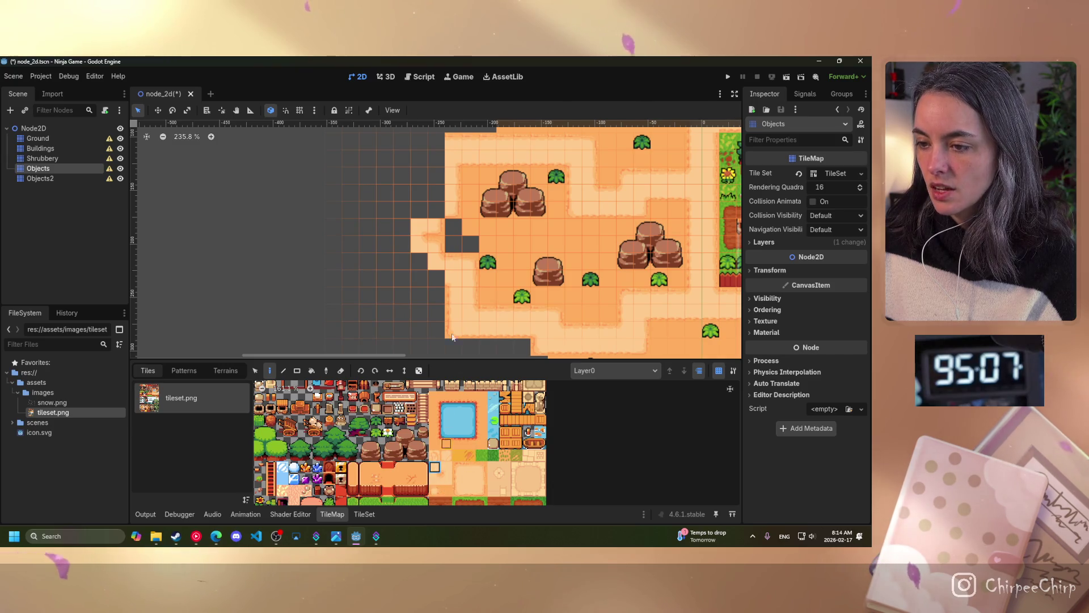
pyautogui.click(437, 213)
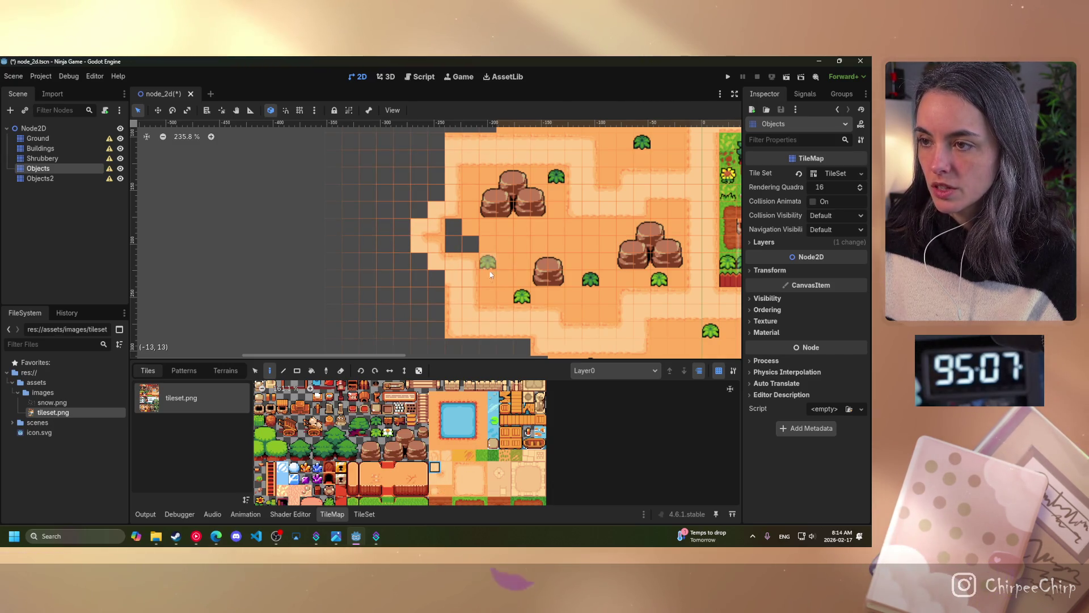
pyautogui.click(391, 480)
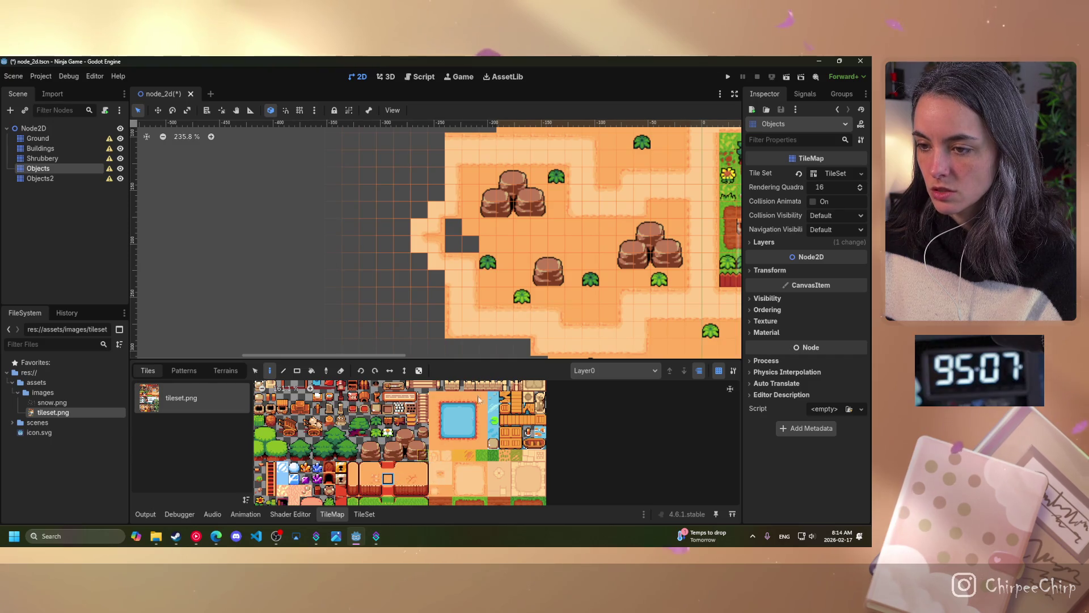
pyautogui.scroll(-4, 462, 243)
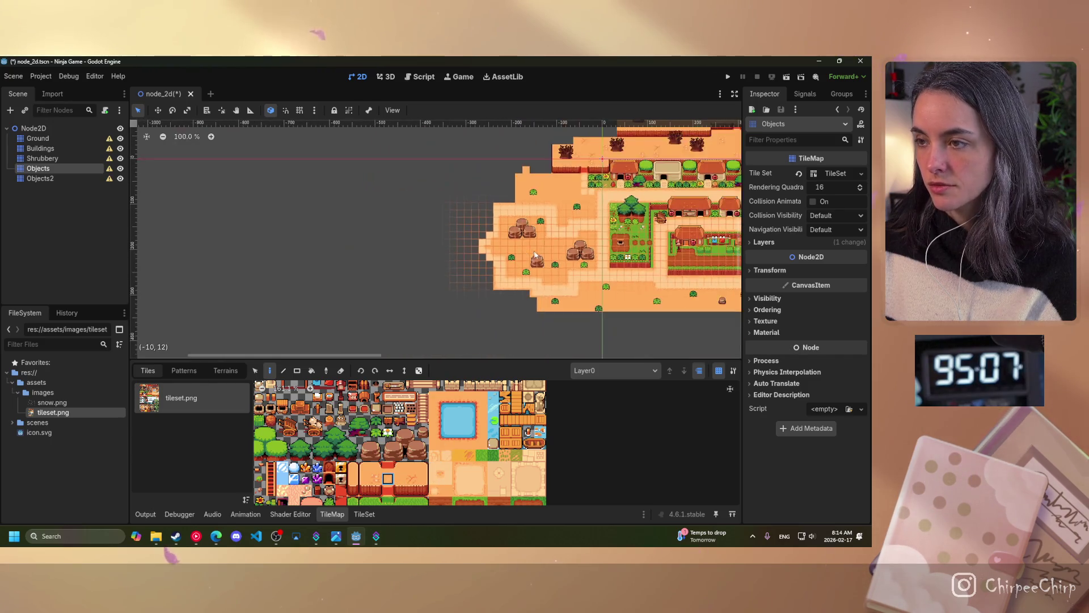
pyautogui.moveTo(447, 267); pyautogui.dragTo(375, 245)
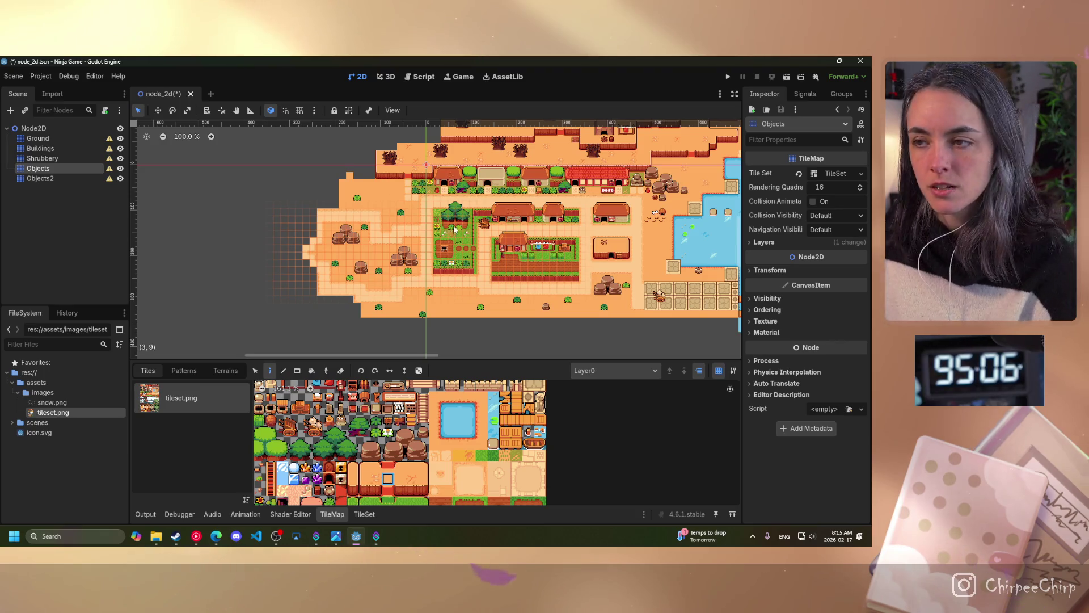
pyautogui.scroll(4, 381, 238)
pyautogui.hscroll(-5, 342, 248)
pyautogui.scroll(1, 406, 238)
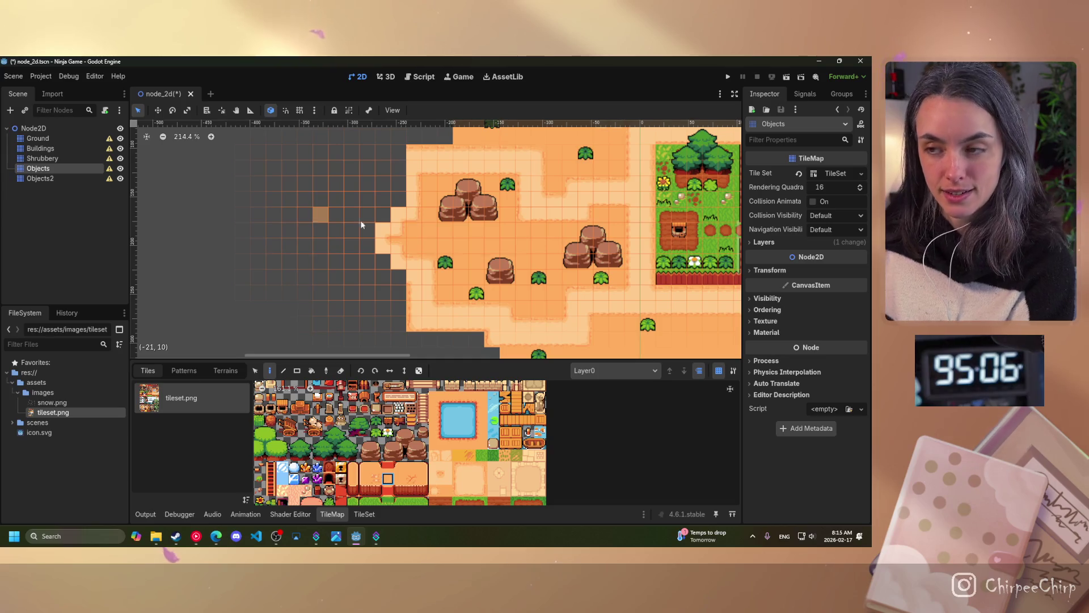
pyautogui.moveTo(531, 235); pyautogui.dragTo(272, 240)
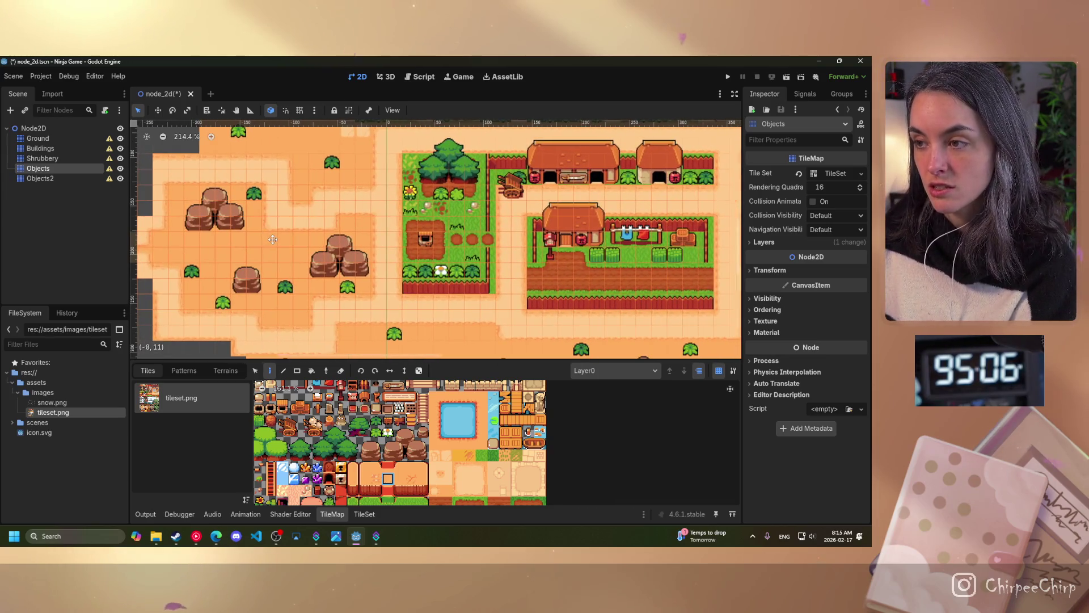
pyautogui.scroll(-4, 272, 240)
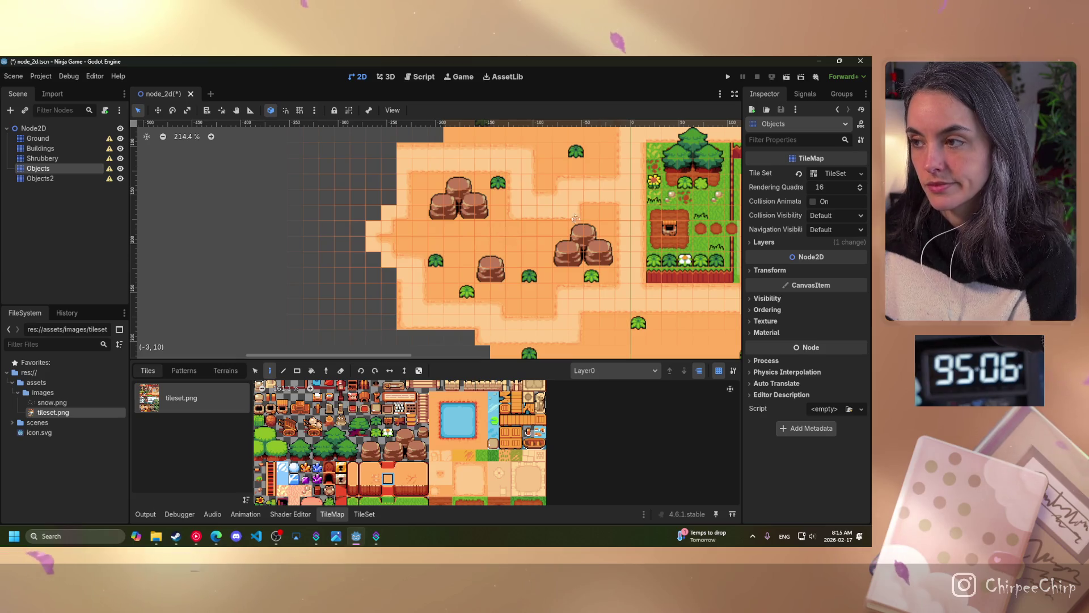
pyautogui.scroll(2, 418, 241)
pyautogui.scroll(-9, 457, 222)
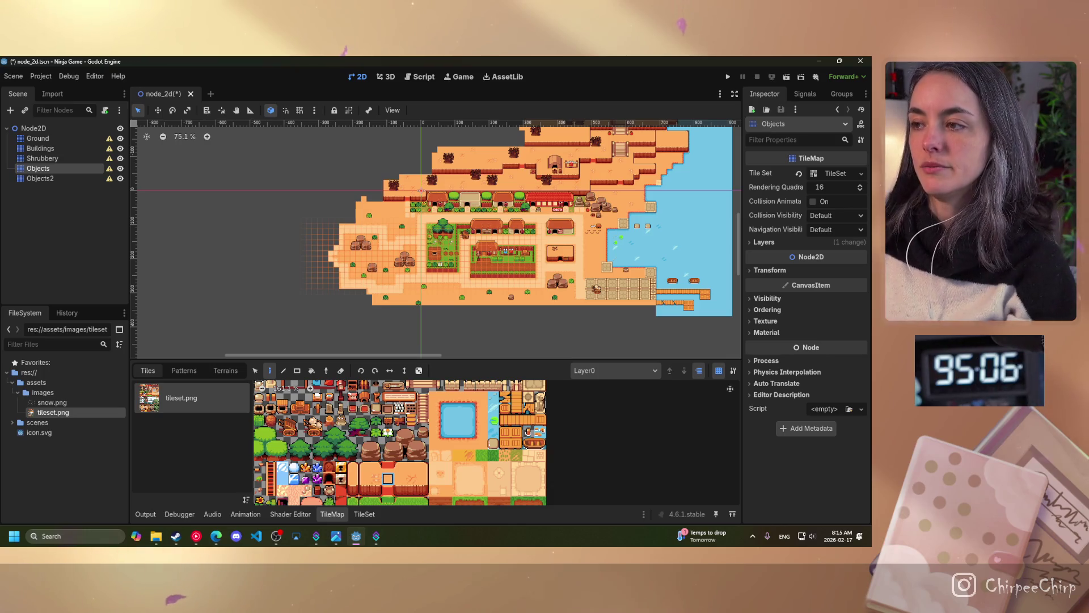
pyautogui.moveTo(324, 238)
pyautogui.mouseDown()
pyautogui.moveTo(227, 261)
pyautogui.moveTo(244, 295)
pyautogui.moveTo(343, 280)
pyautogui.moveTo(260, 339)
pyautogui.moveTo(382, 332)
pyautogui.moveTo(445, 312)
pyautogui.mouseUp()
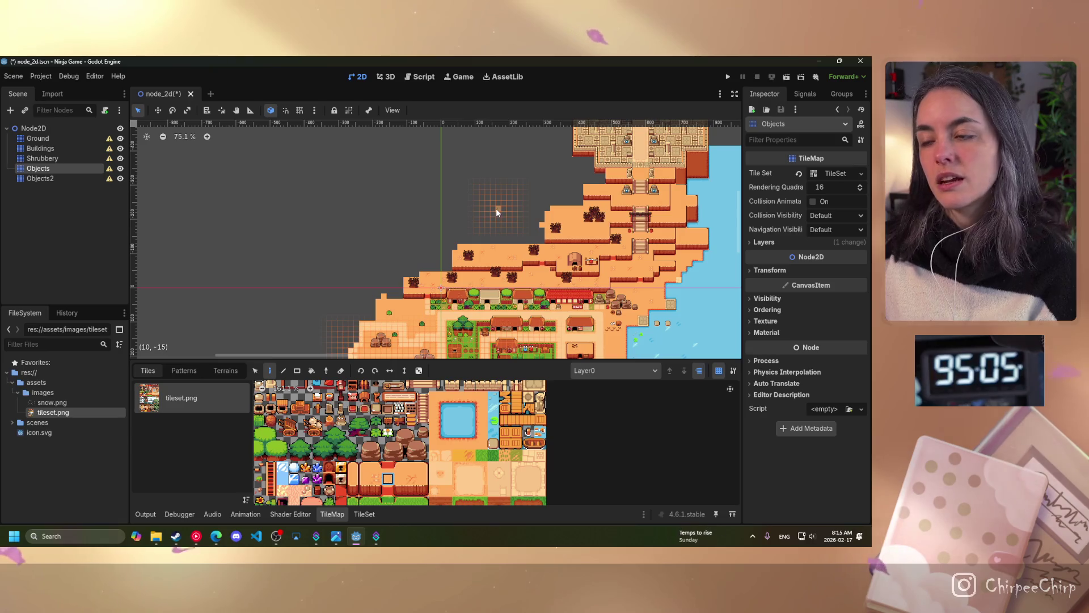
pyautogui.moveTo(491, 209)
pyautogui.mouseDown()
pyautogui.moveTo(426, 261)
pyautogui.moveTo(556, 272)
pyautogui.moveTo(542, 278)
pyautogui.moveTo(417, 197)
pyautogui.mouseUp()
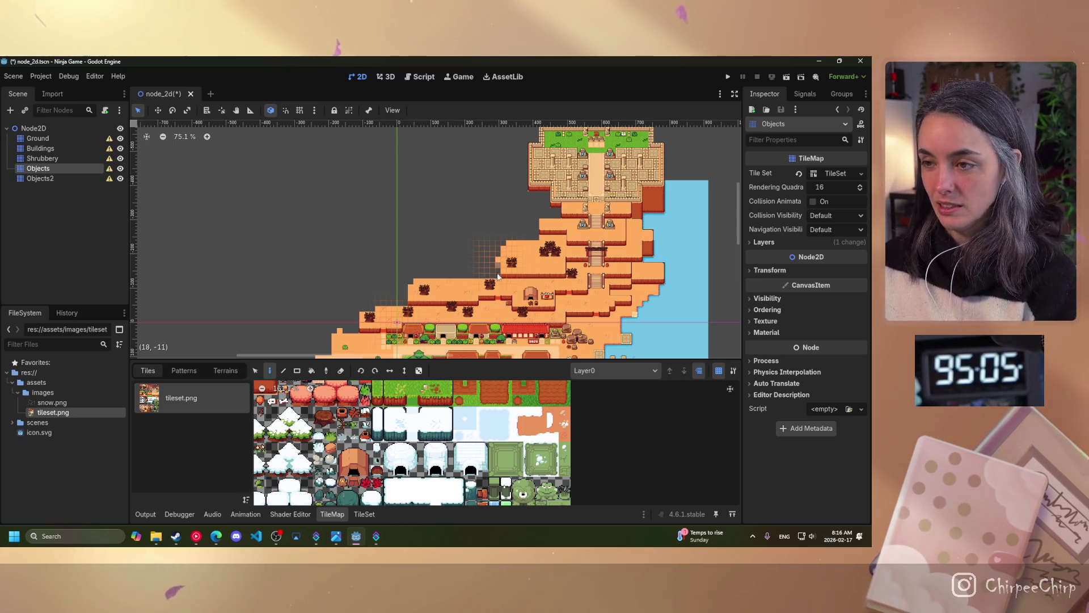
# Step: Zoom in on the western edge, undo the mismatched tile and paint a plain sand tile in the empty cell
pyautogui.scroll(-5, 464, 287)
pyautogui.scroll(2, 388, 216)
pyautogui.scroll(15, 368, 257)
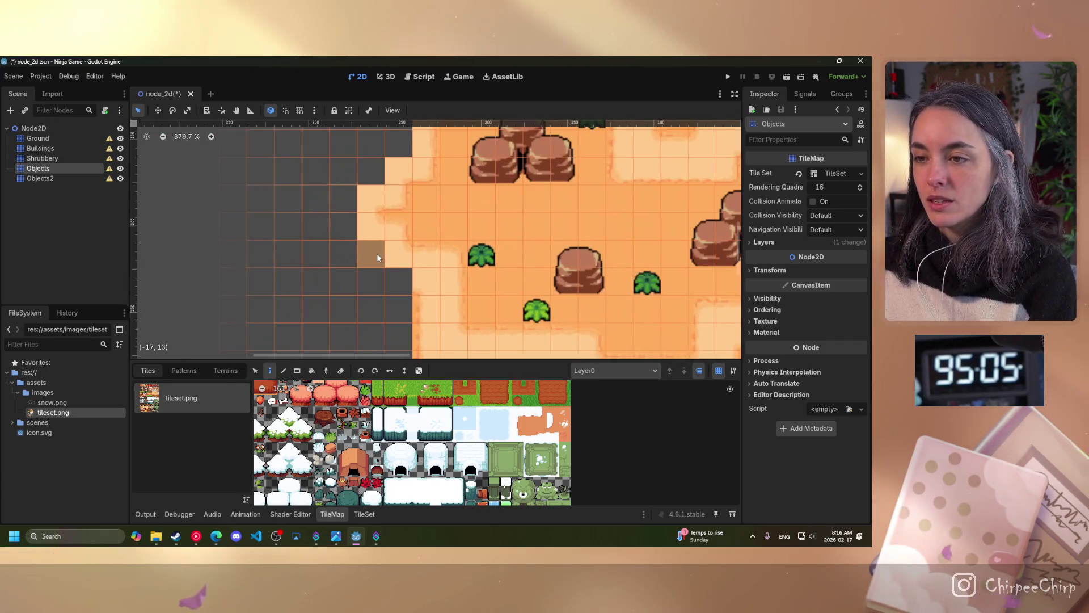
pyautogui.scroll(3, 463, 455)
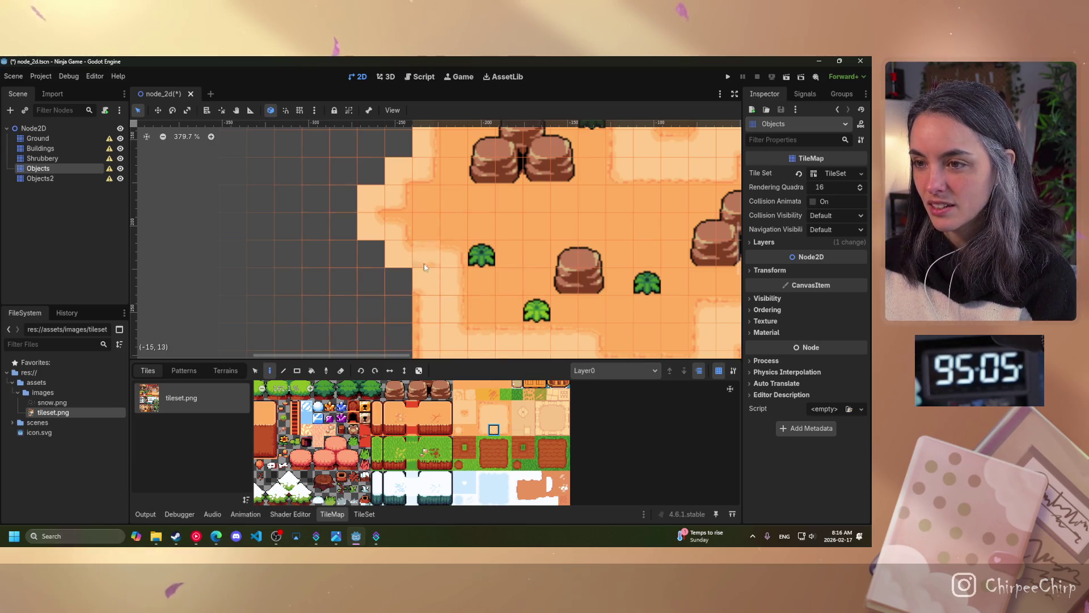
pyautogui.click(484, 429)
pyautogui.hotkey('ctrl', 'z')
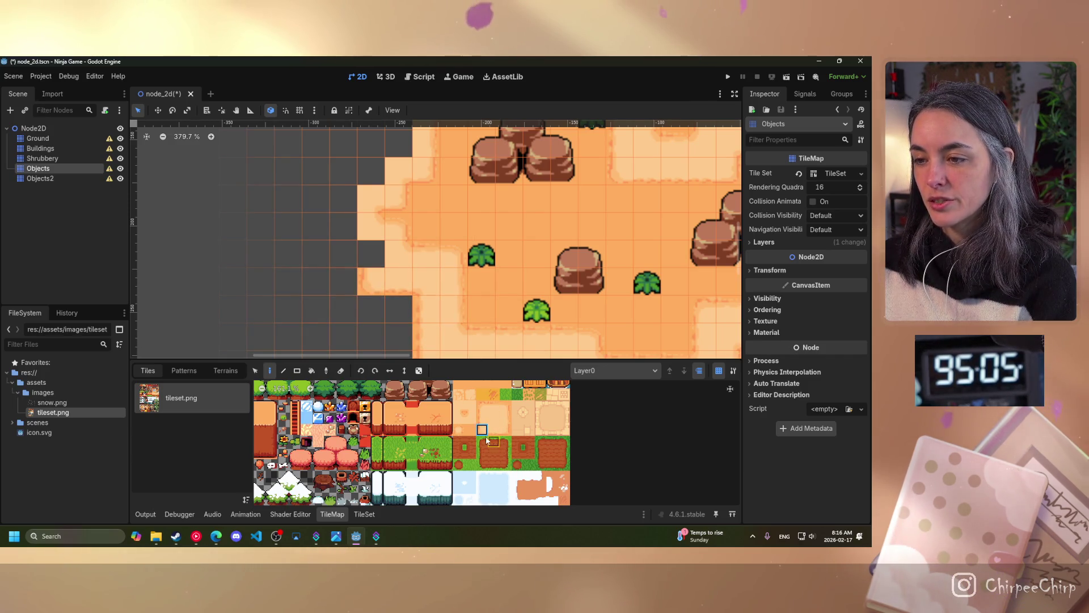
pyautogui.click(379, 255)
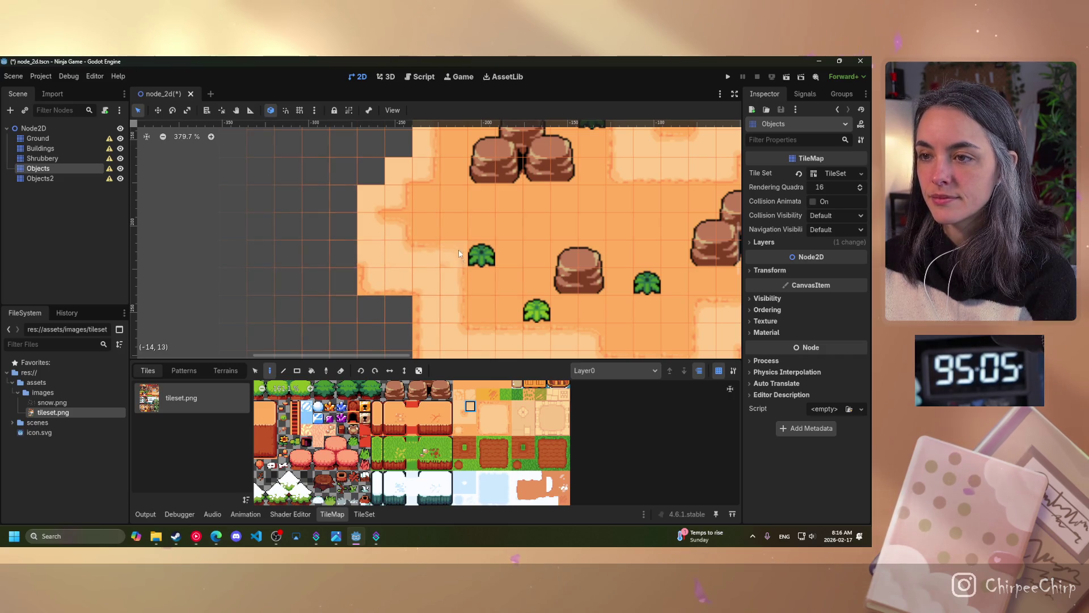
# Step: Paint sand tile variants into the four empty gaps along the western edge's column
pyautogui.scroll(-6, 460, 255)
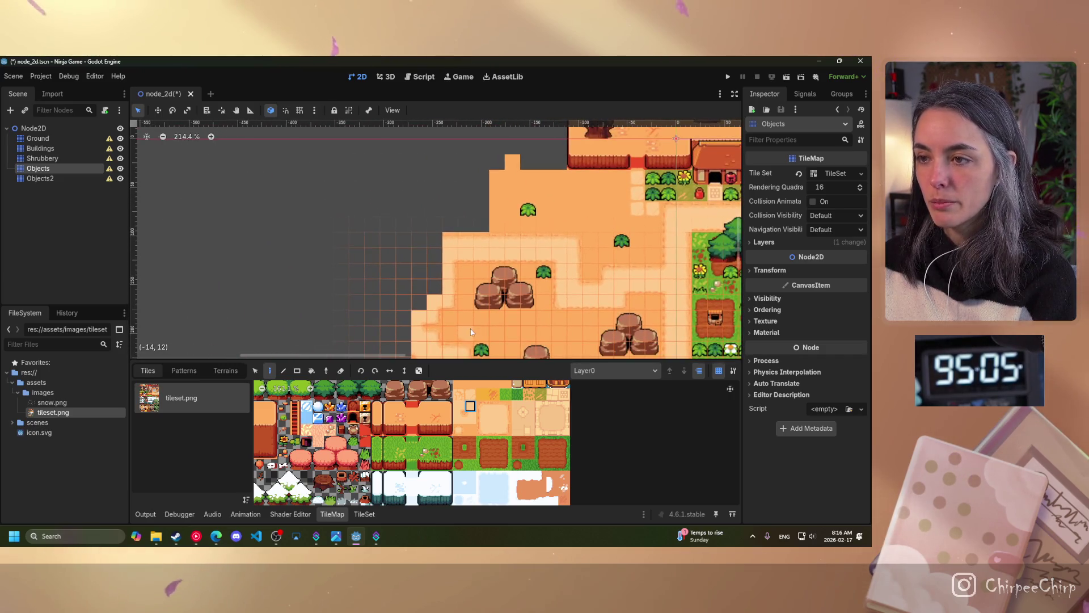
pyautogui.click(486, 410)
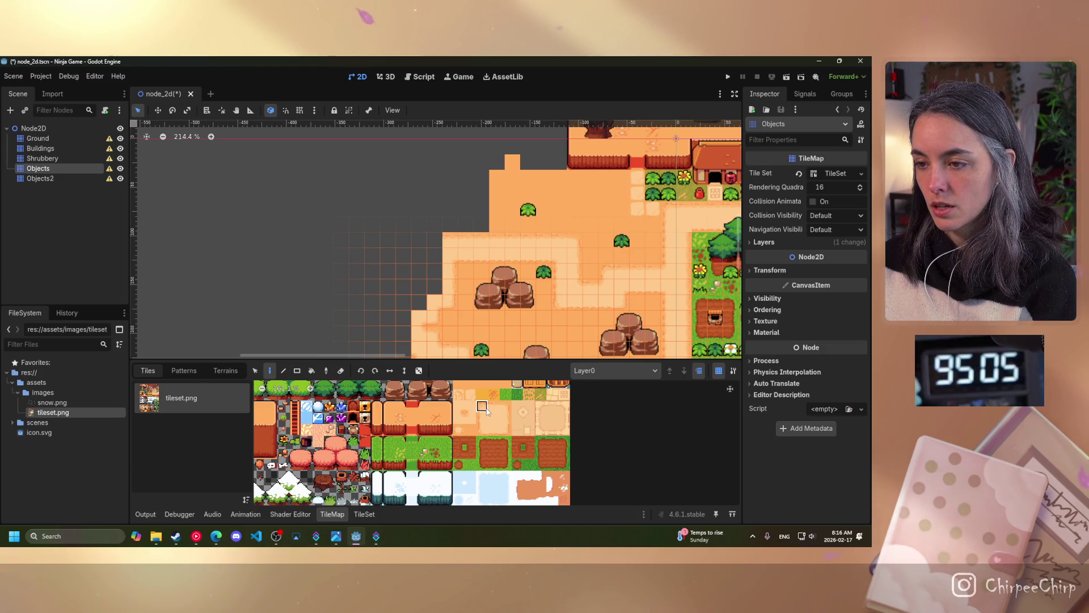
pyautogui.click(439, 242)
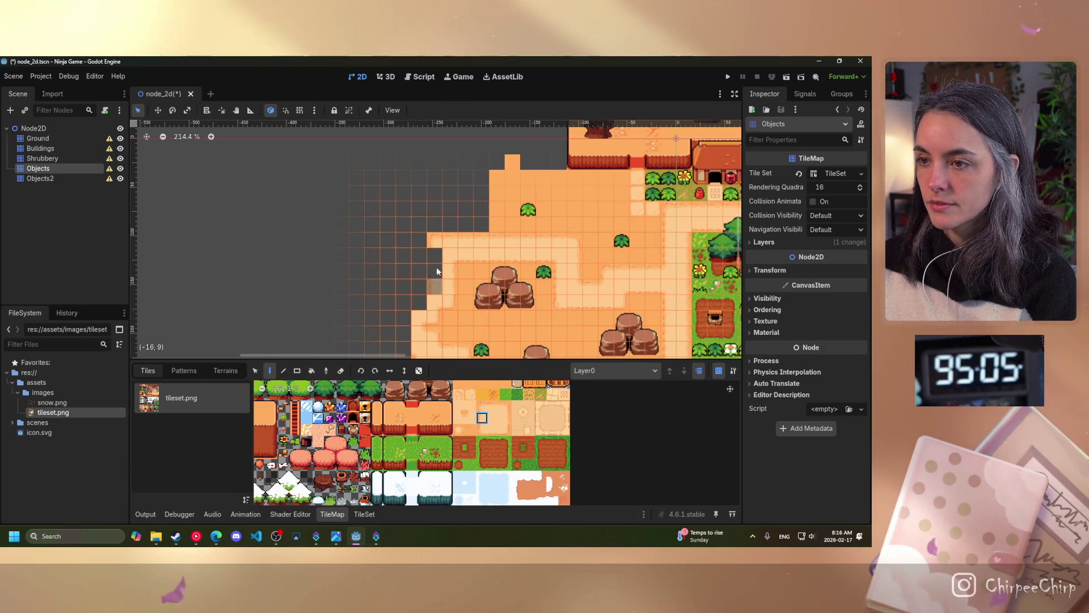
pyautogui.click(435, 255)
pyautogui.click(434, 301)
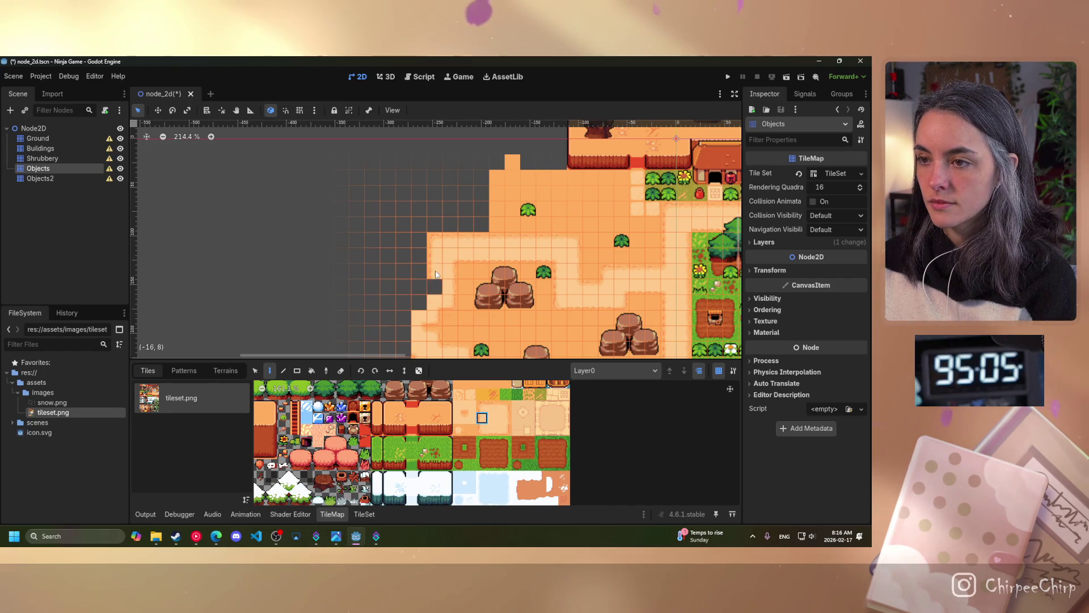
pyautogui.click(470, 418)
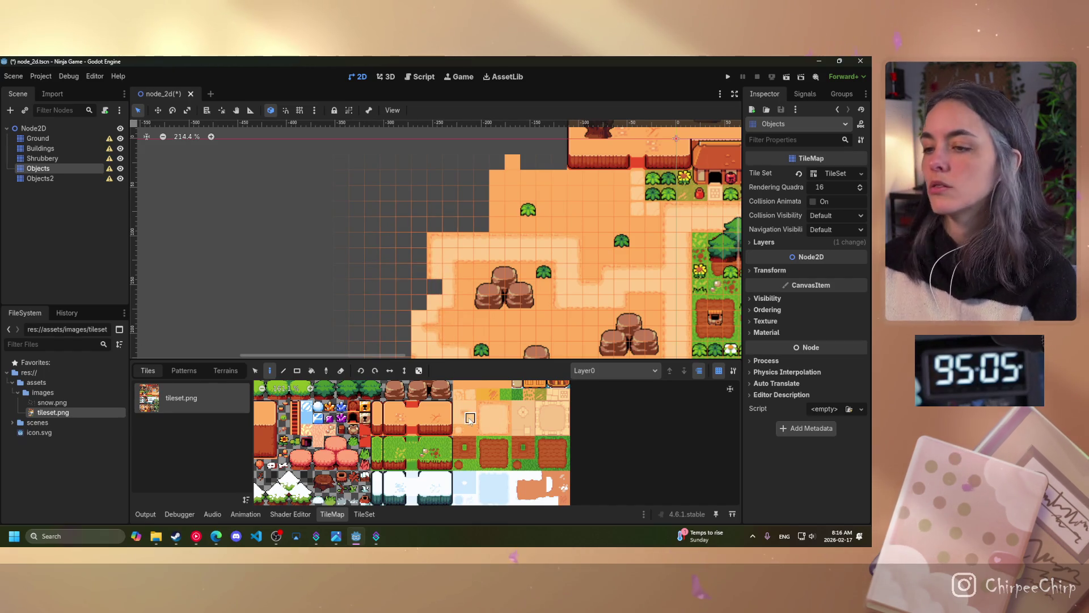
pyautogui.click(439, 288)
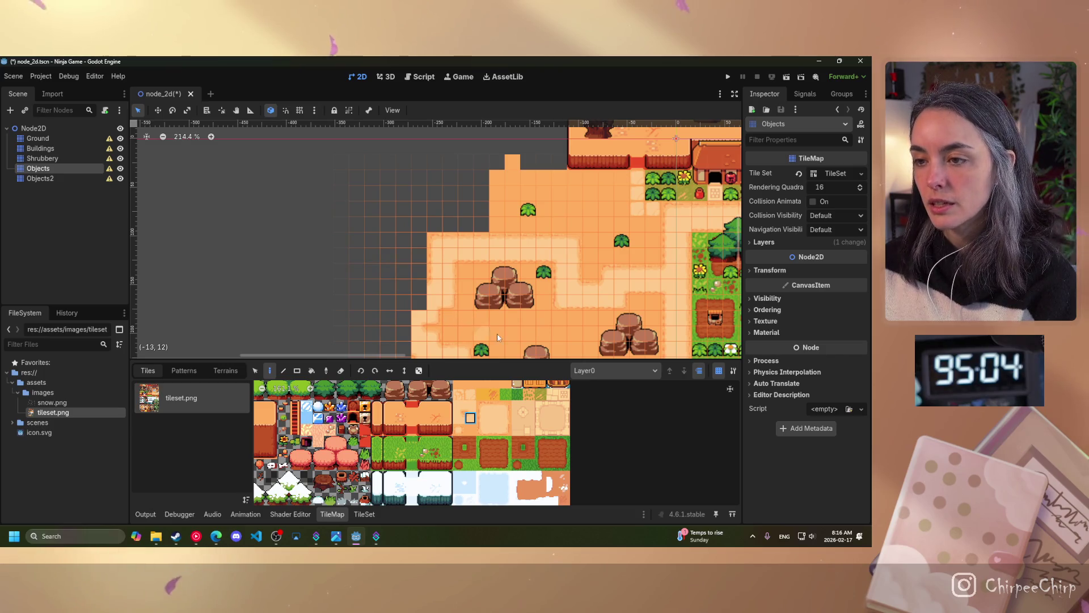
pyautogui.click(482, 407)
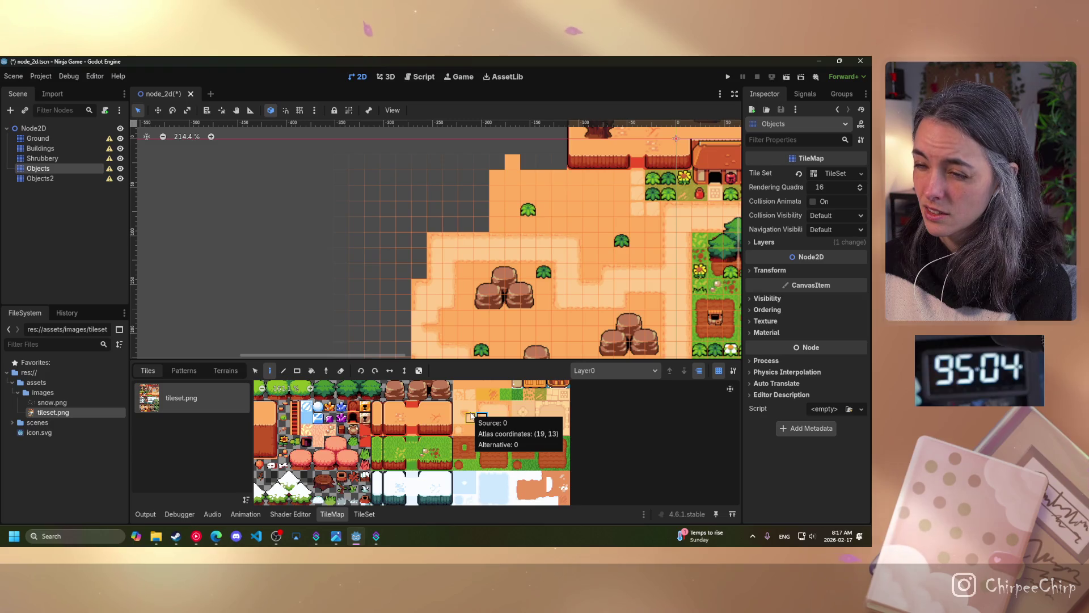
pyautogui.scroll(3, 510, 272)
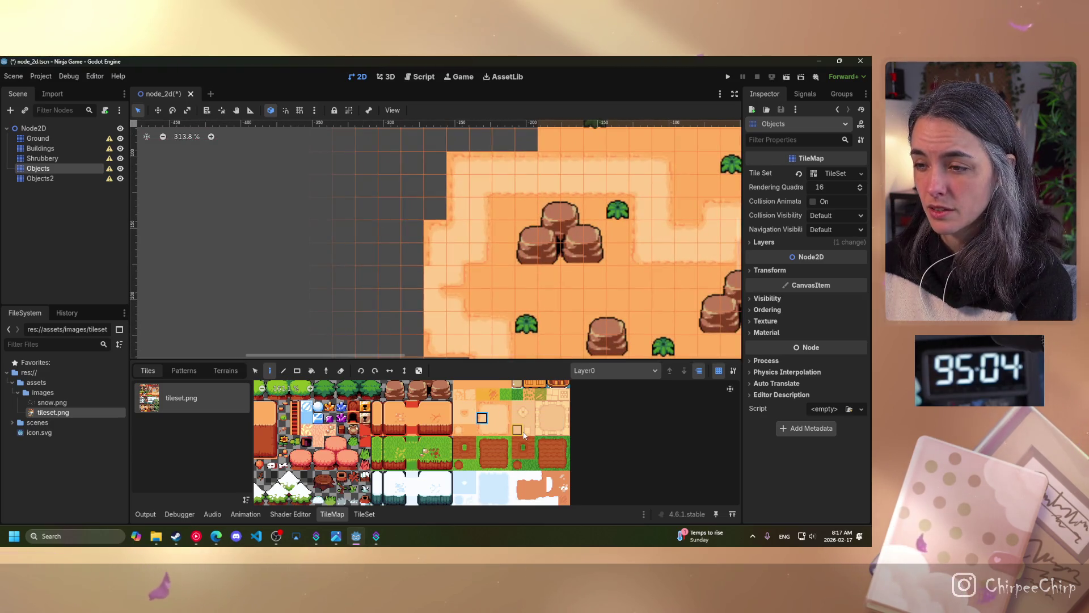
pyautogui.click(470, 418)
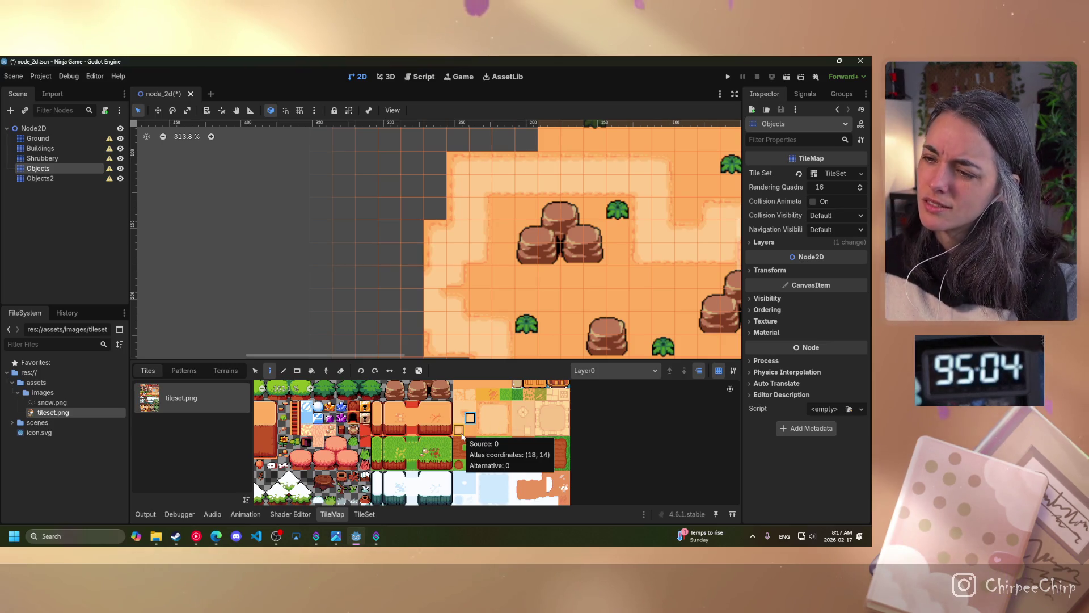
pyautogui.click(458, 407)
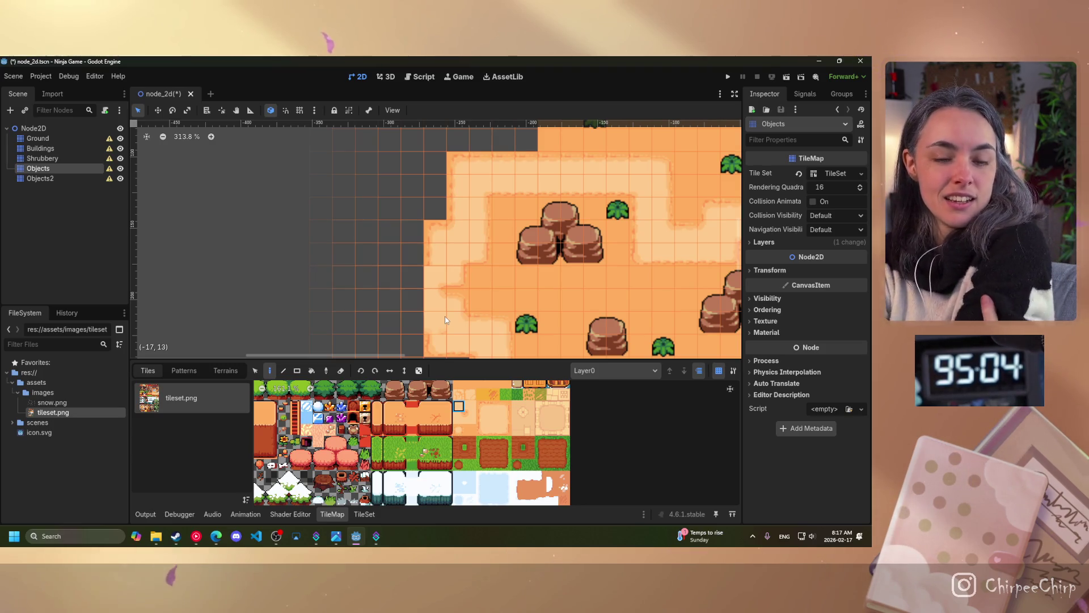
# Step: Close the Streamer.bot window and confirm quitting it
pyautogui.click(376, 536)
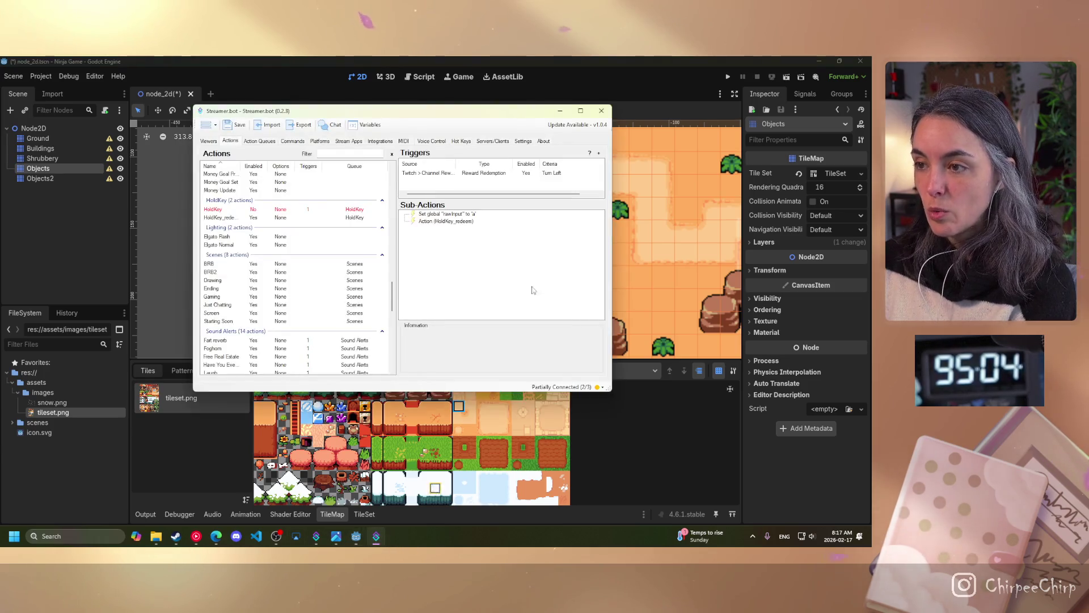
pyautogui.hotkey('alt', 'F4')
pyautogui.click(427, 270)
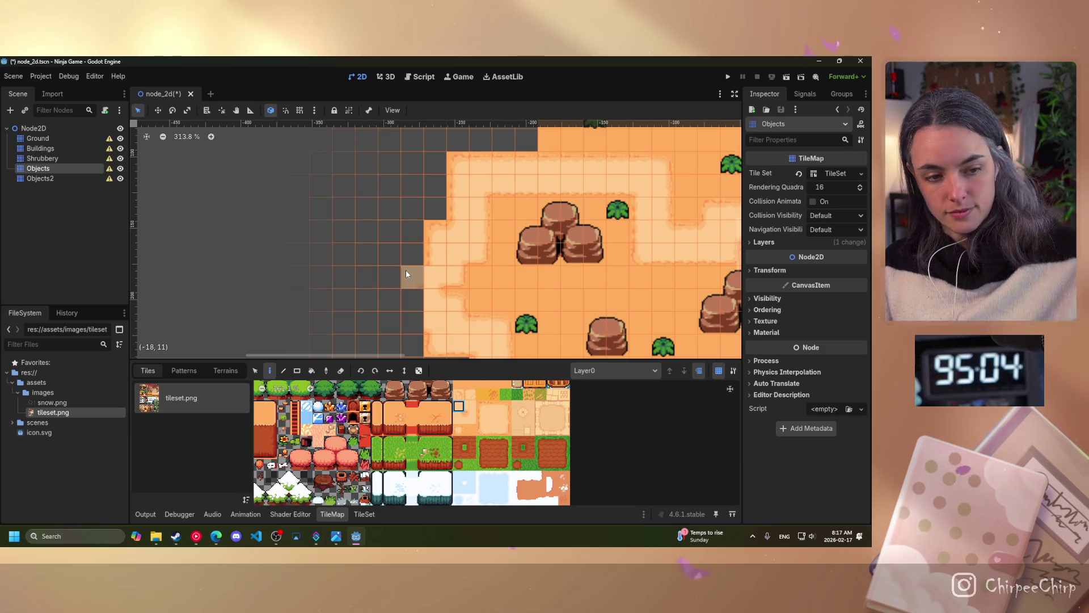
# Step: Erase the two mismatched edge tiles and repaint the upper emptied cell with plain sand
pyautogui.rightClick(434, 257)
pyautogui.rightClick(434, 230)
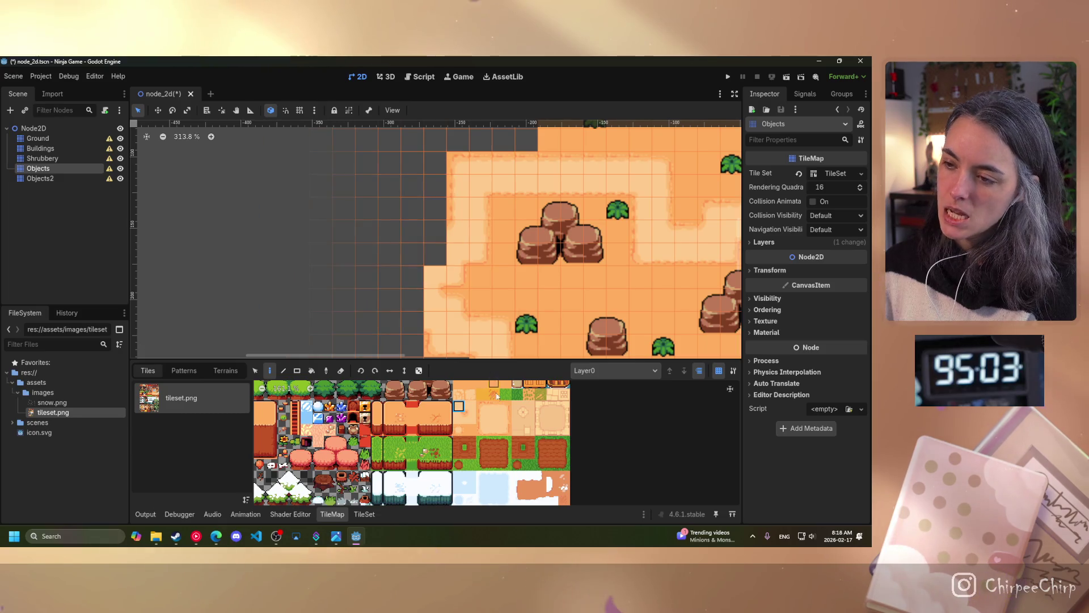
pyautogui.click(435, 232)
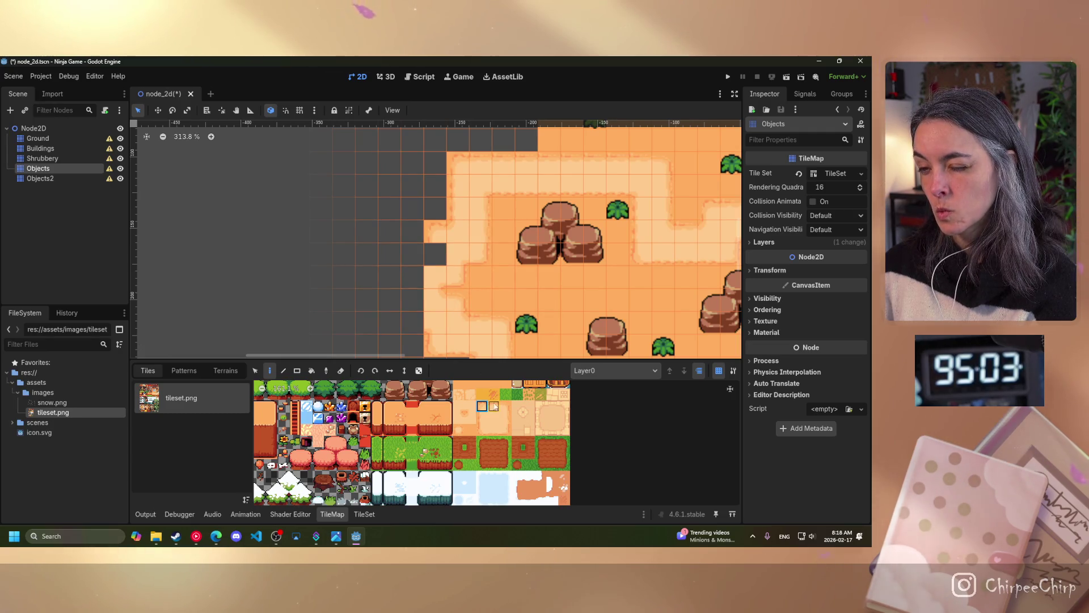
pyautogui.click(470, 419)
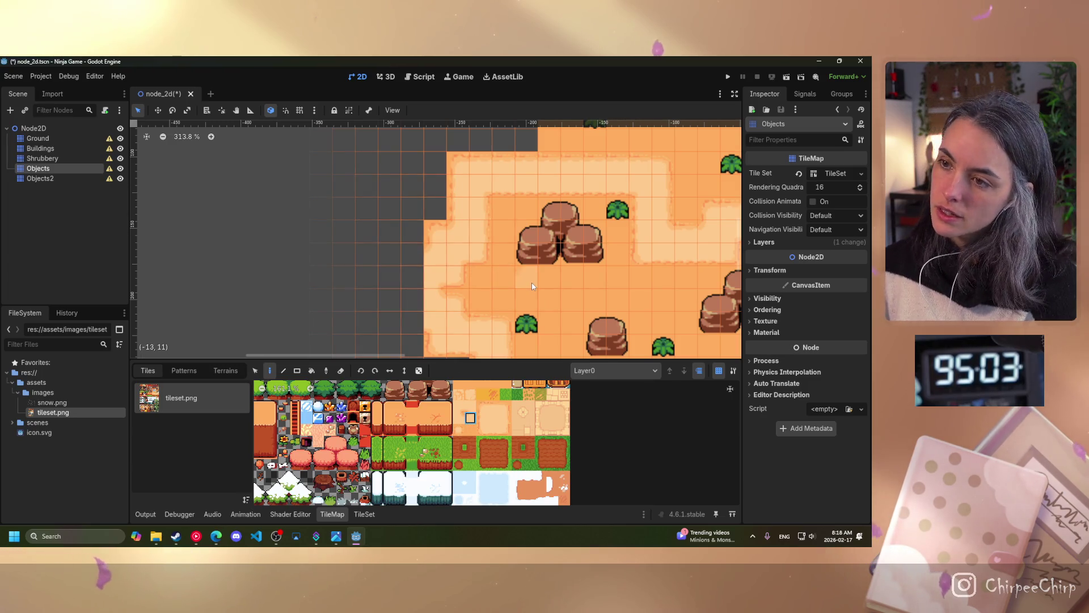
# Step: Zoom out and pan so the whole village map is in view
pyautogui.scroll(-1, 518, 282)
pyautogui.scroll(-1, 518, 283)
pyautogui.scroll(5, 454, 293)
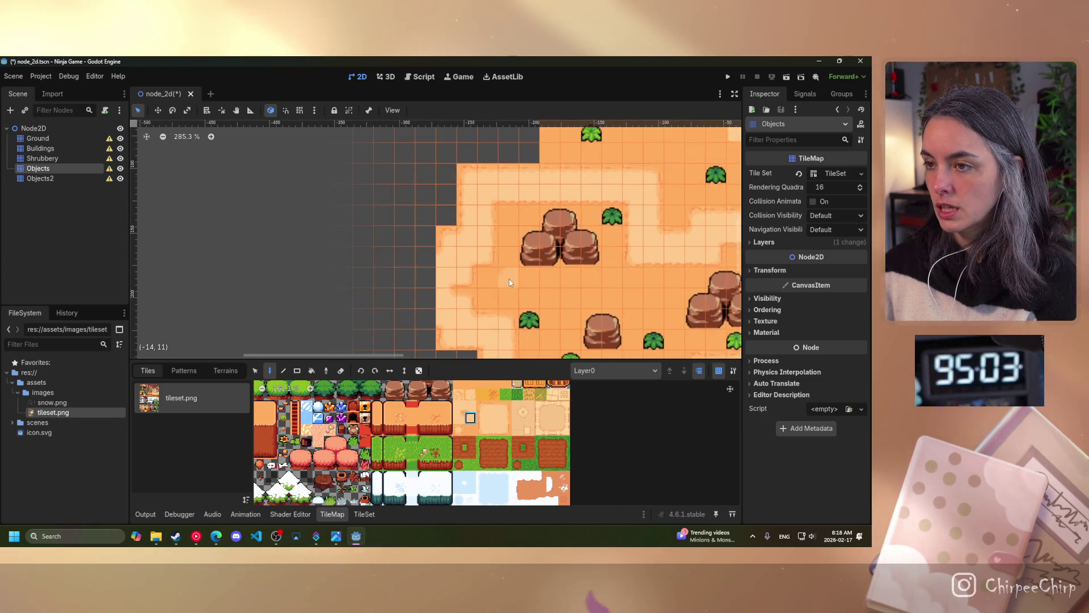
pyautogui.scroll(-12, 453, 290)
pyautogui.moveTo(502, 287)
pyautogui.mouseDown()
pyautogui.moveTo(334, 231)
pyautogui.moveTo(532, 229)
pyautogui.moveTo(343, 220)
pyautogui.mouseUp()
# Step: Pick a prop tile from the tileset atlas and hide the Objects layer
pyautogui.scroll(-2, 334, 231)
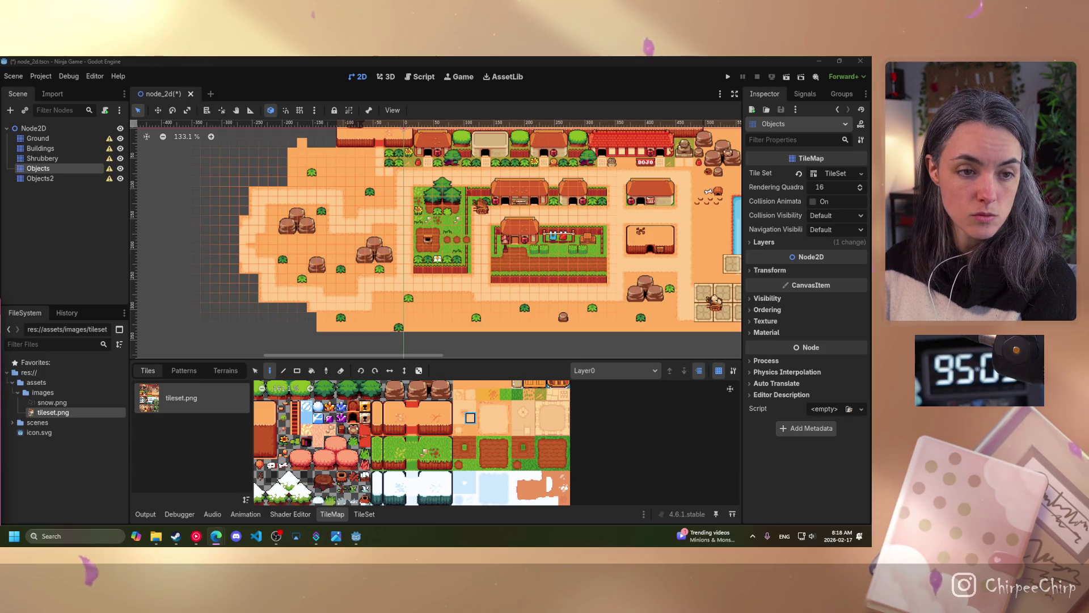
pyautogui.scroll(-2, 485, 429)
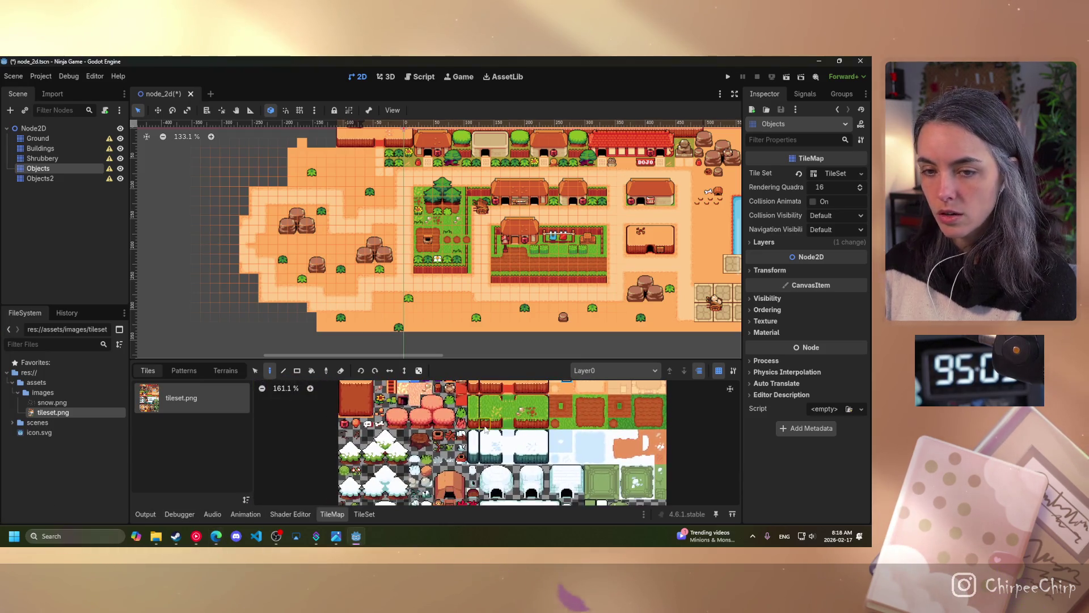
pyautogui.scroll(5, 485, 429)
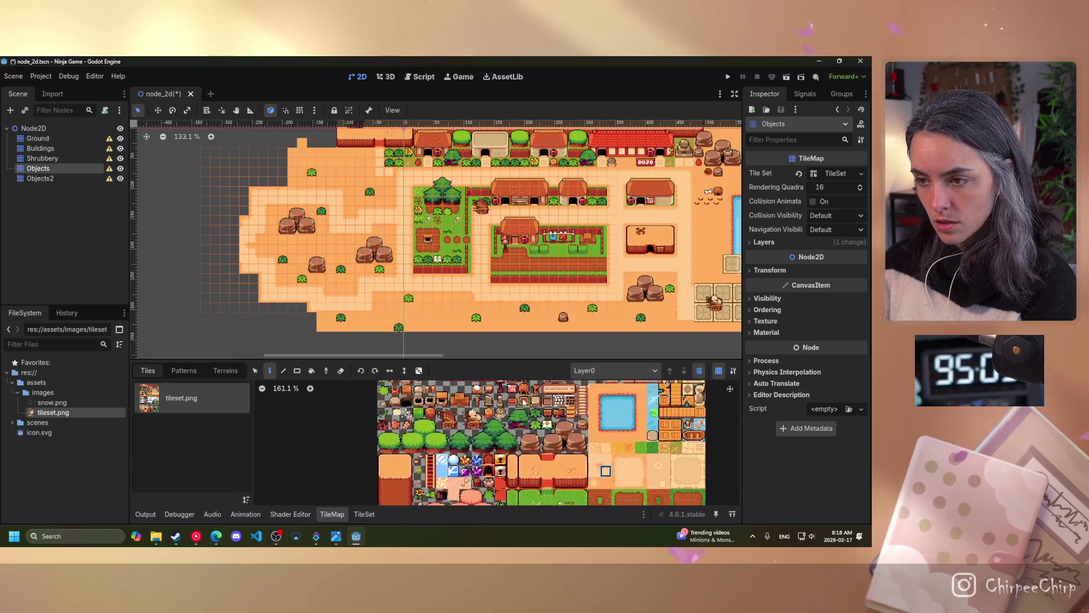
pyautogui.scroll(5, 603, 475)
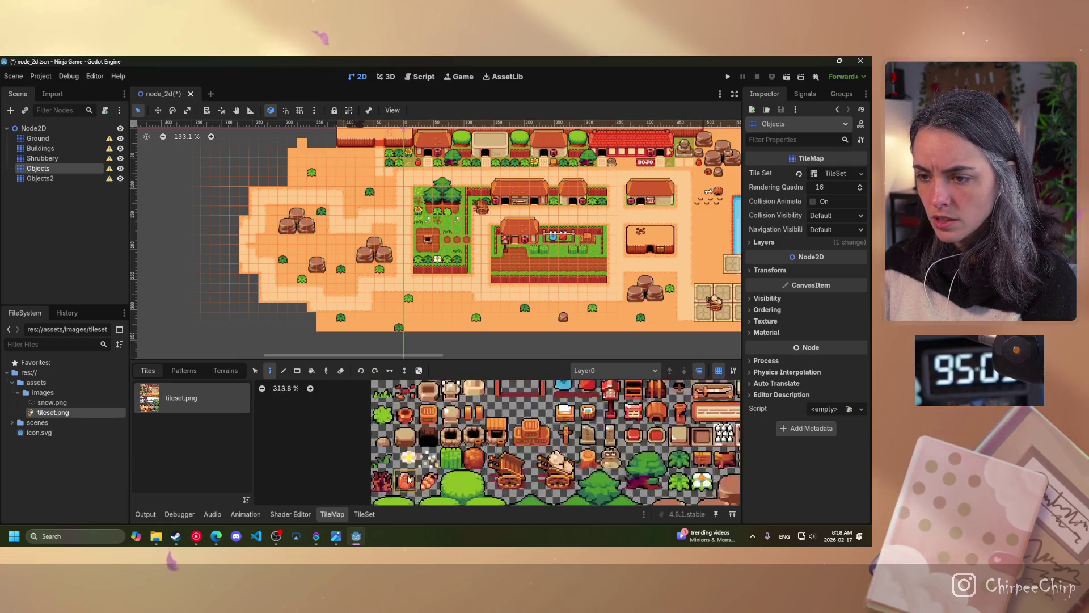
pyautogui.click(384, 435)
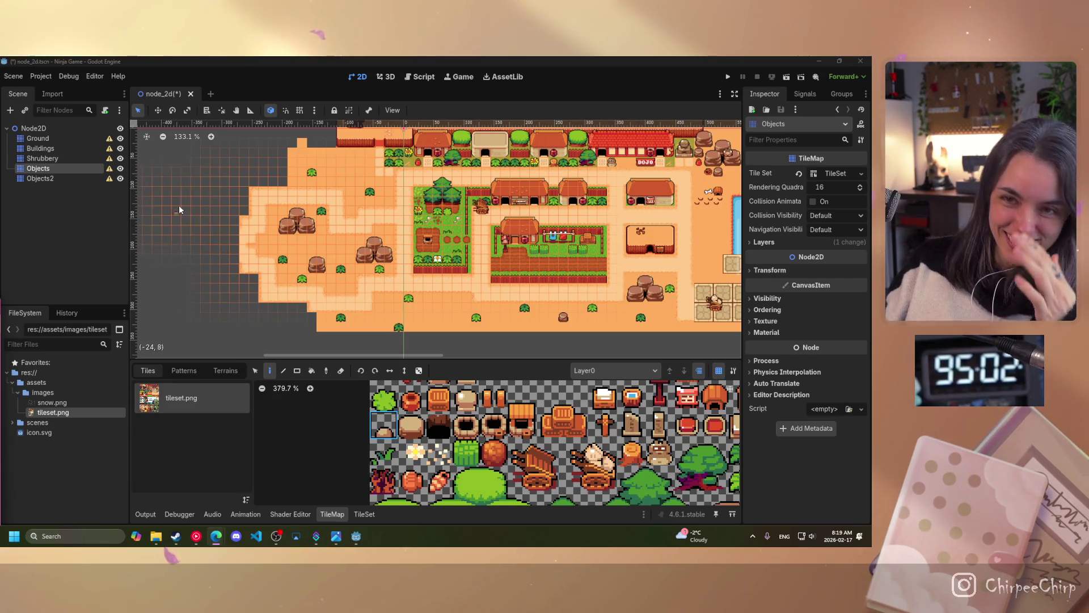
pyautogui.click(120, 169)
# Step: Make the Objects layer visible again and select the Ground layer for editing
pyautogui.click(119, 168)
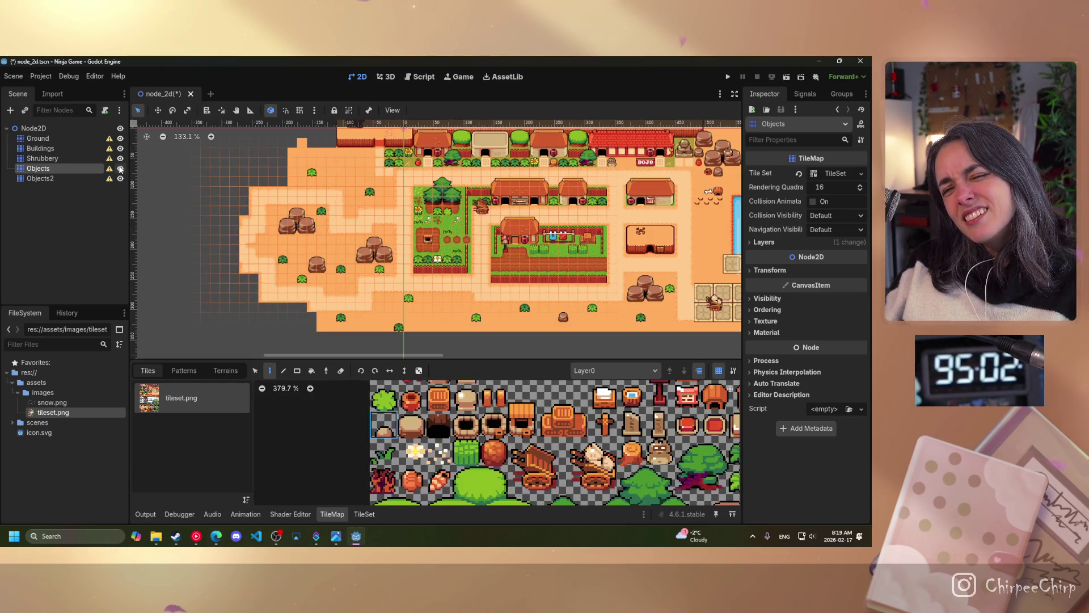
pyautogui.click(120, 169)
pyautogui.click(120, 168)
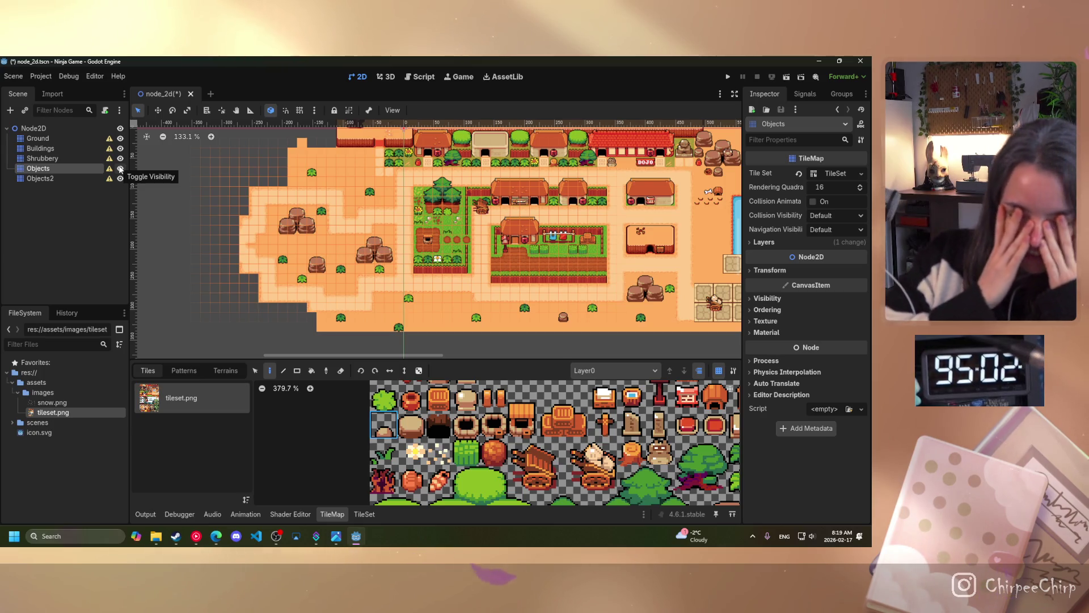
pyautogui.click(38, 139)
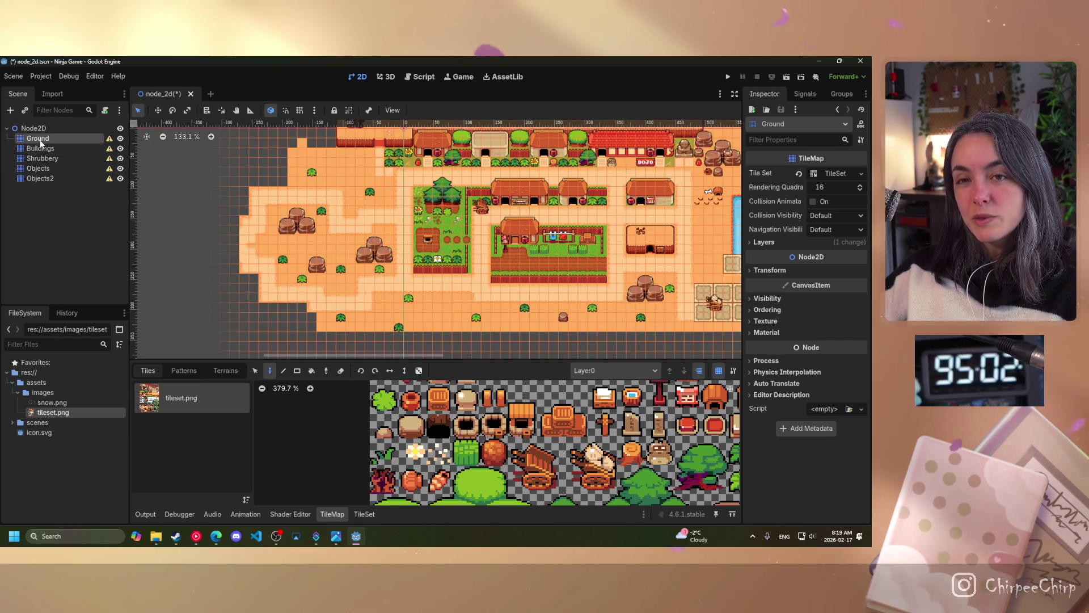
# Step: Zoom in on the sandy west side, scroll the atlas to the sand tiles, and dismiss the Objects layer menu
pyautogui.scroll(5, 243, 238)
pyautogui.scroll(3, 243, 238)
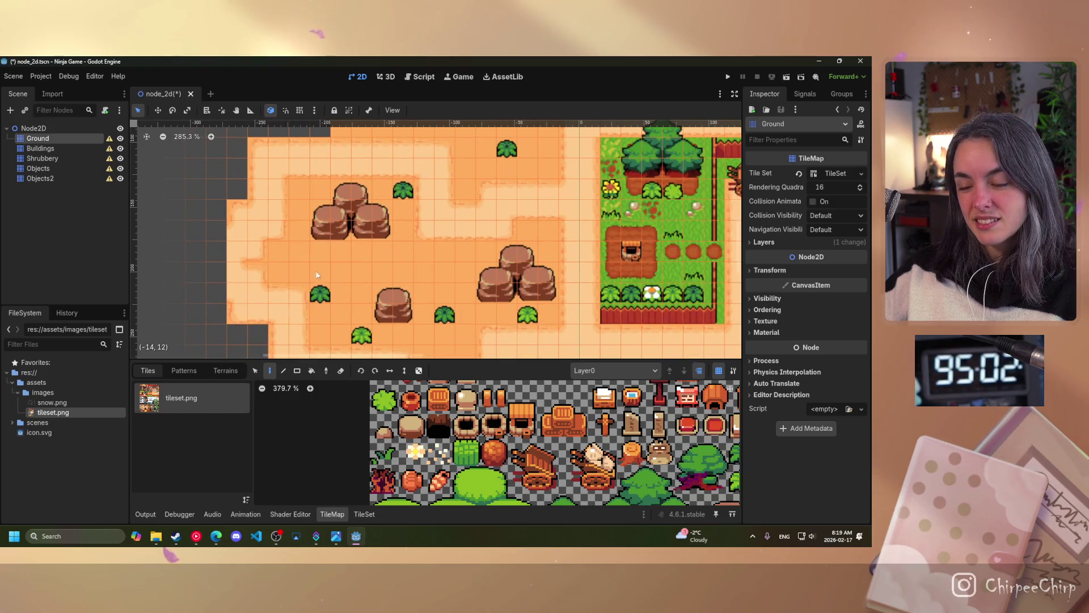
pyautogui.scroll(-5, 454, 443)
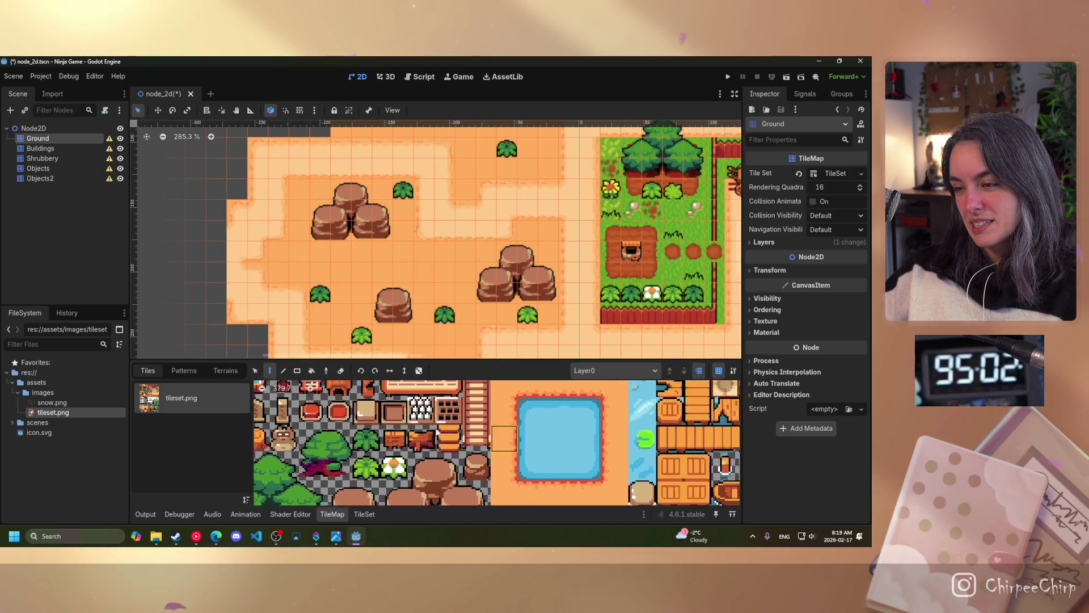
pyautogui.scroll(-3, 333, 472)
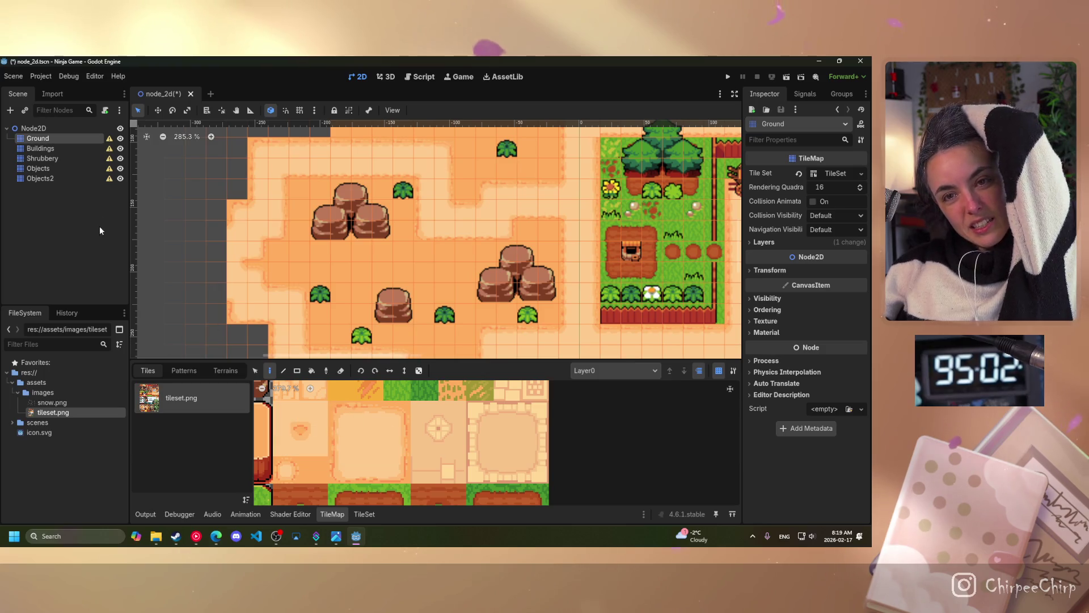
pyautogui.rightClick(60, 168)
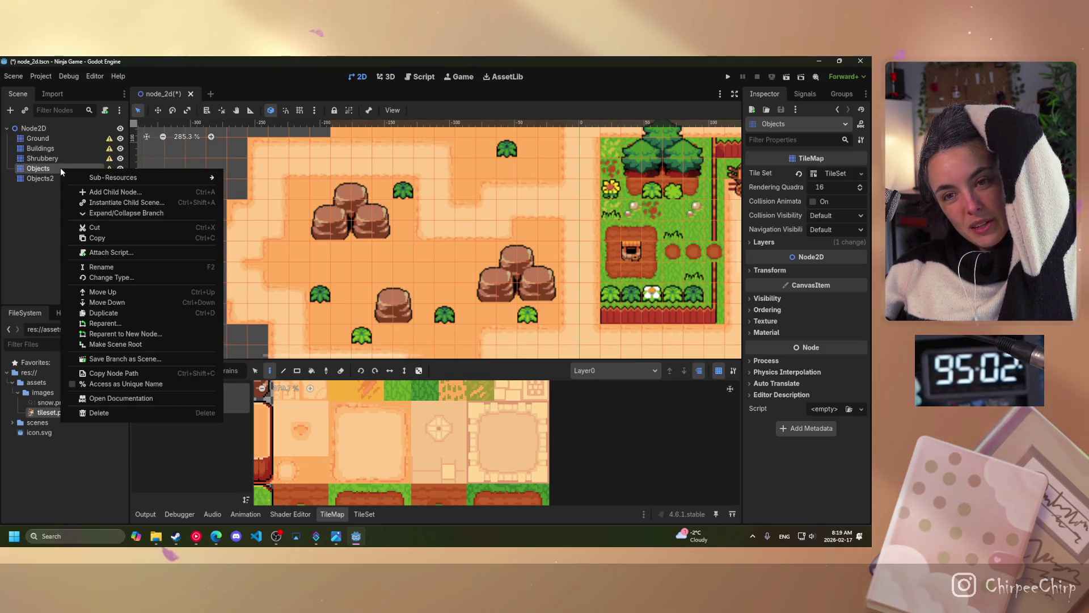
pyautogui.click(36, 236)
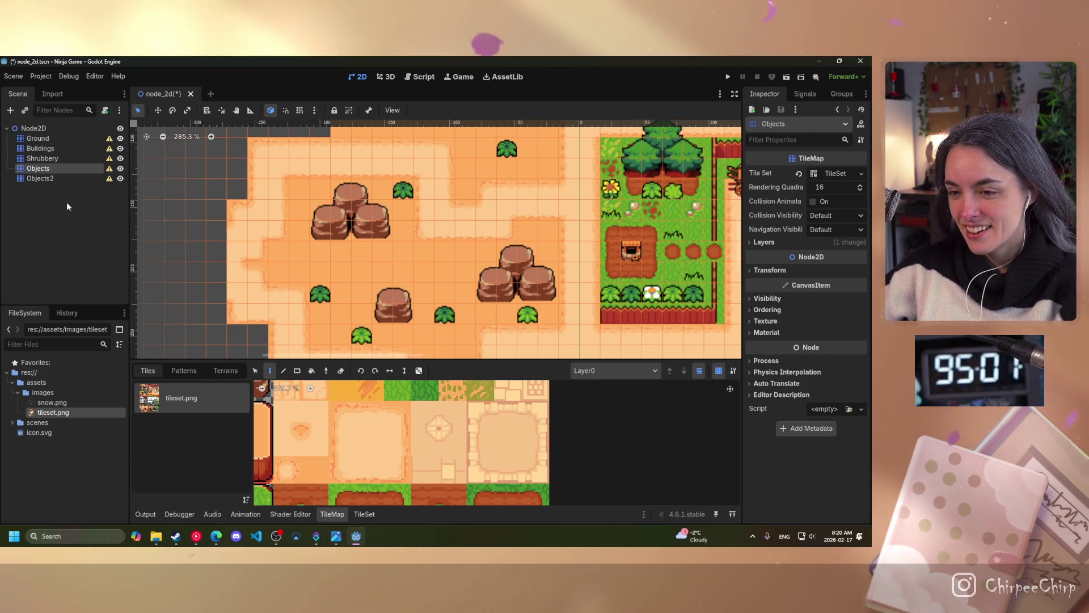
# Step: Select the Ground layer, hide Objects, and center and pan the view over the ground tiles
pyautogui.click(38, 139)
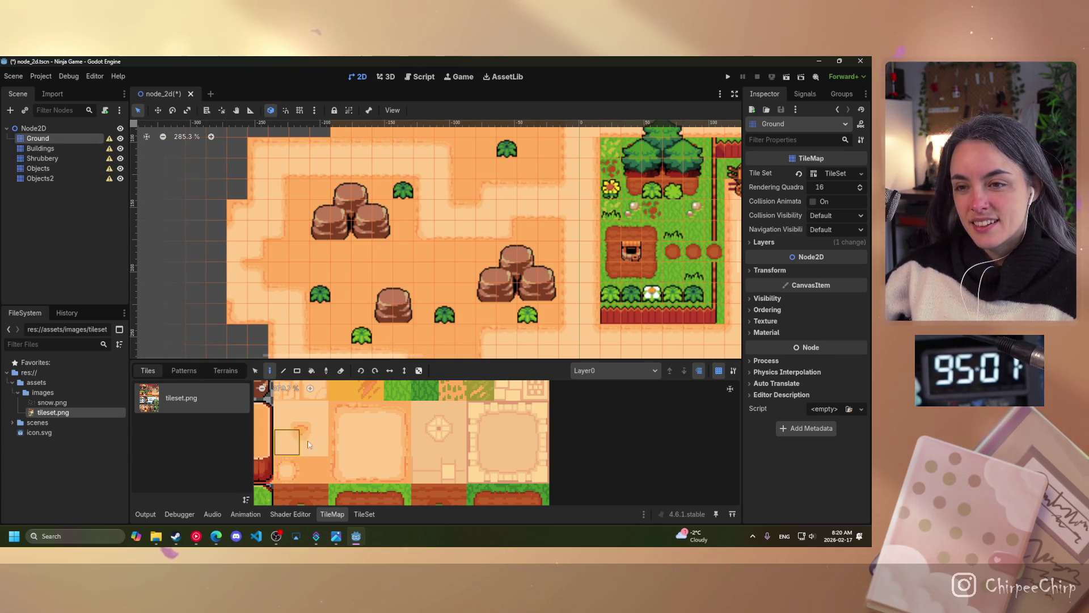
pyautogui.click(119, 169)
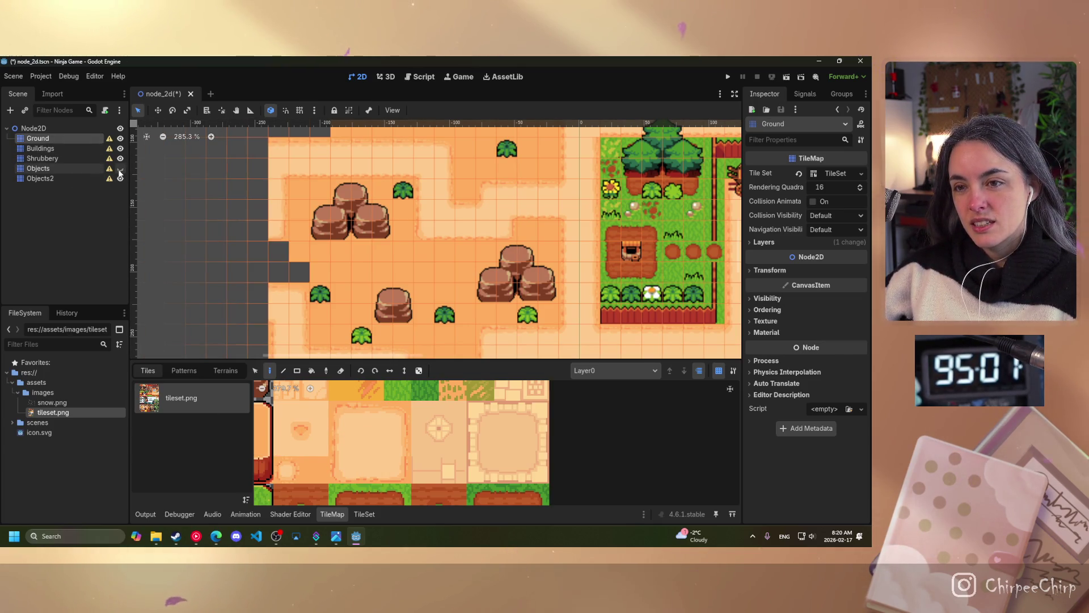
pyautogui.press('f')
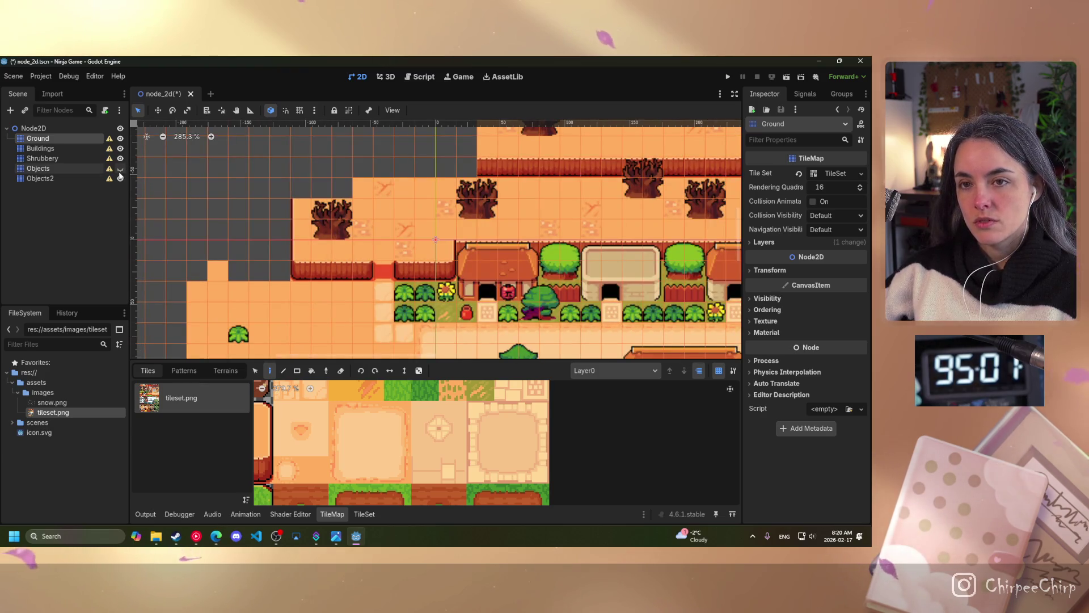
pyautogui.scroll(-5, 341, 318)
pyautogui.hscroll(-7, 533, 274)
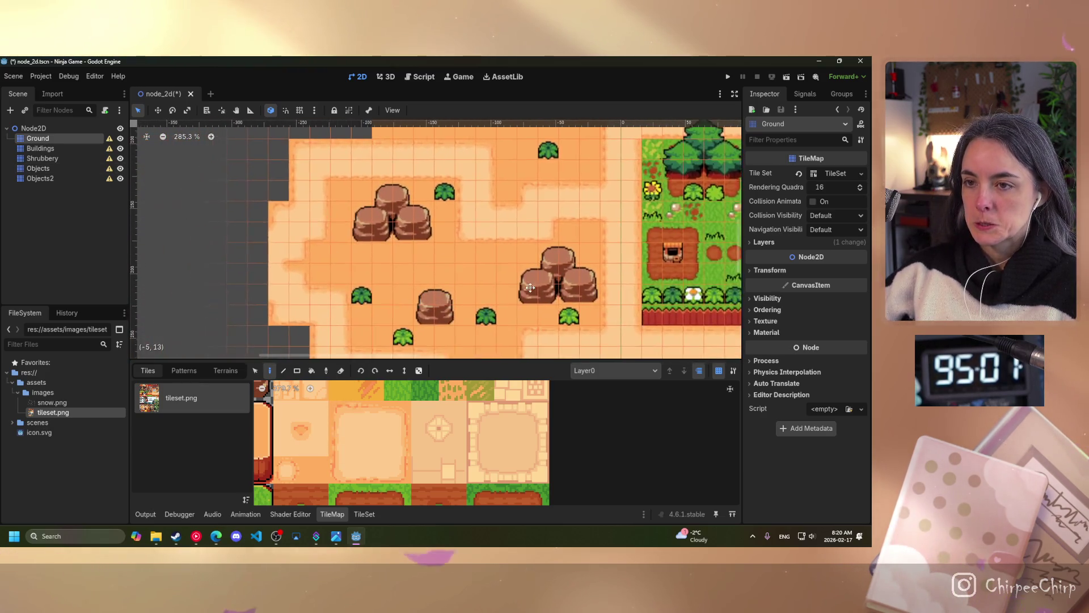
pyautogui.scroll(-2, 533, 273)
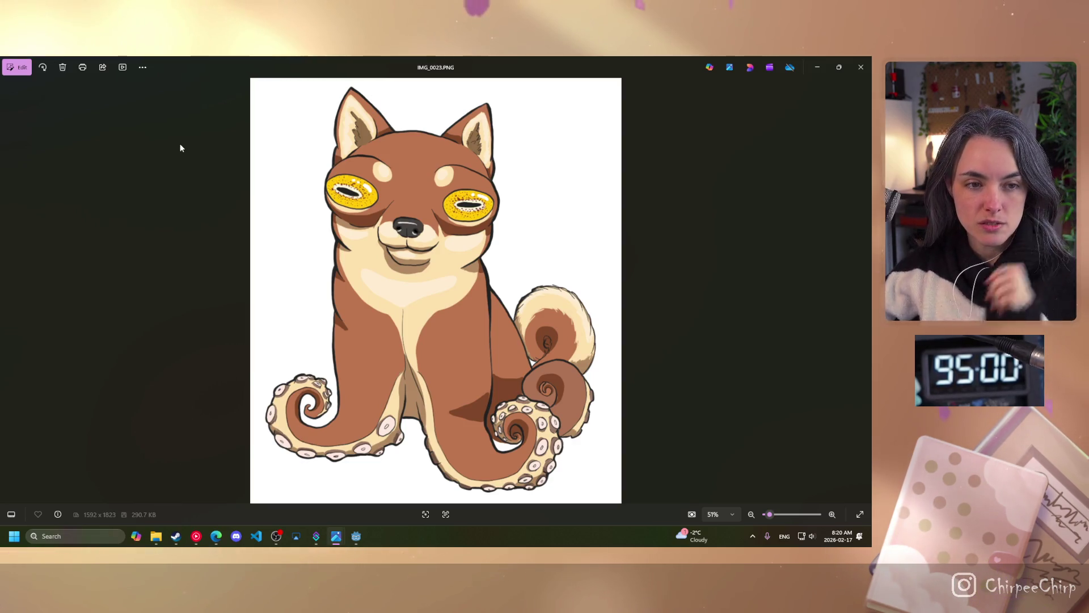
pyautogui.click(357, 536)
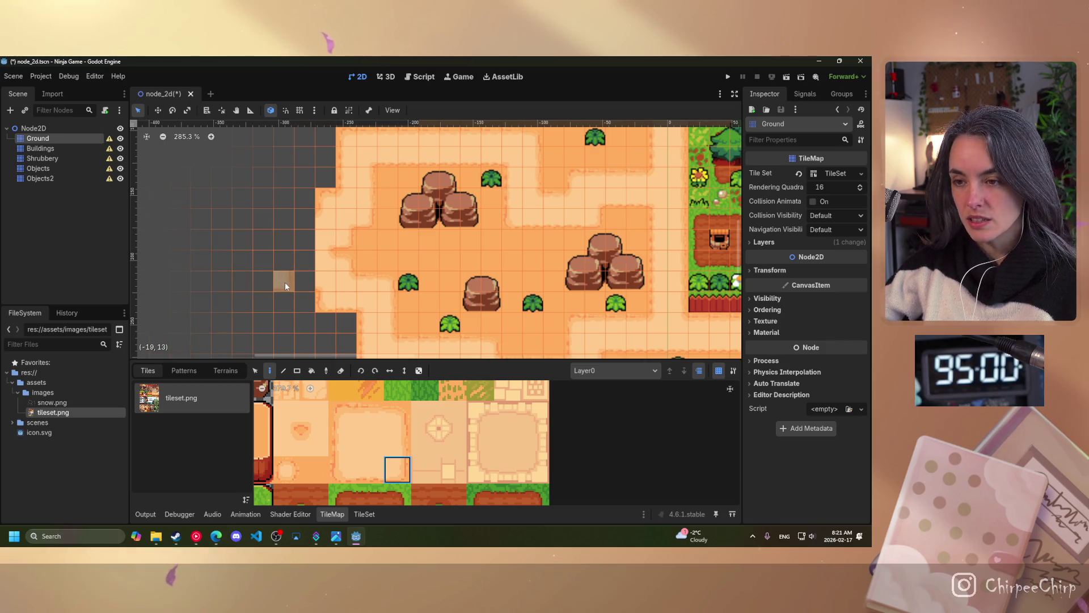
pyautogui.moveTo(336, 536)
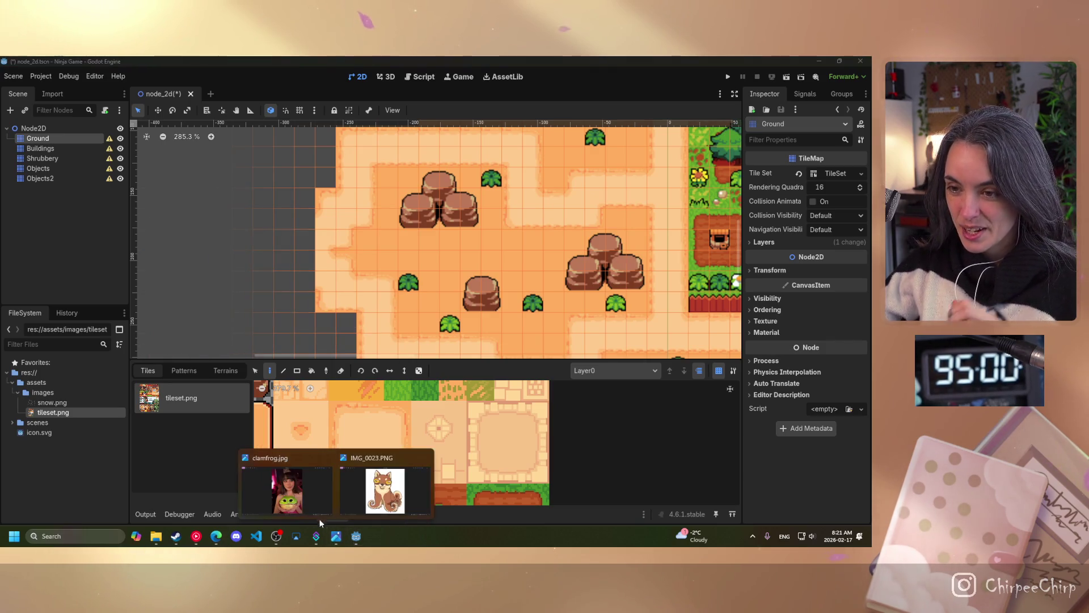
pyautogui.click(384, 486)
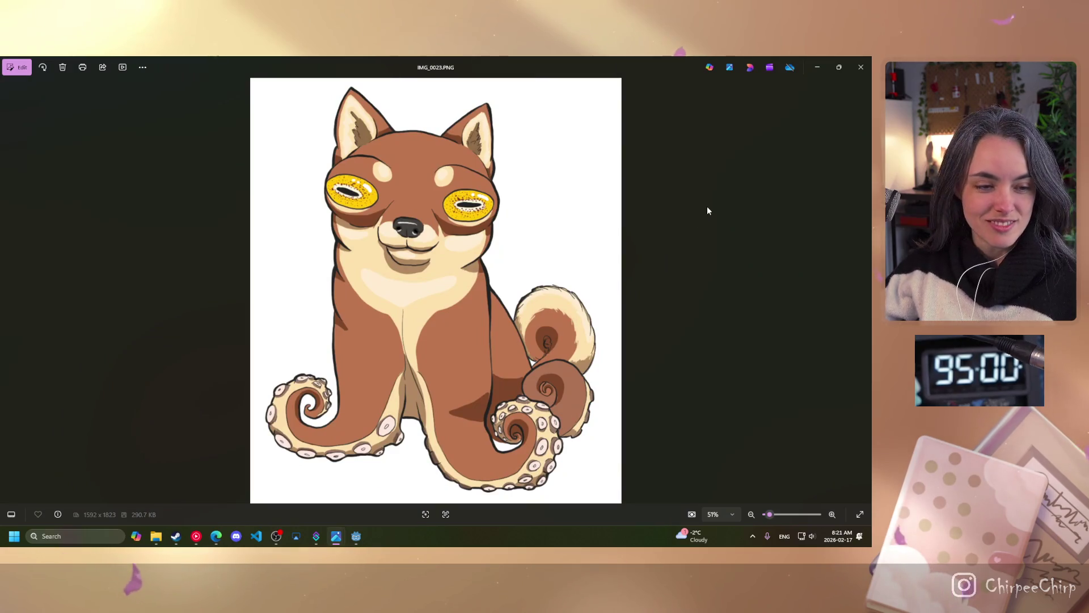
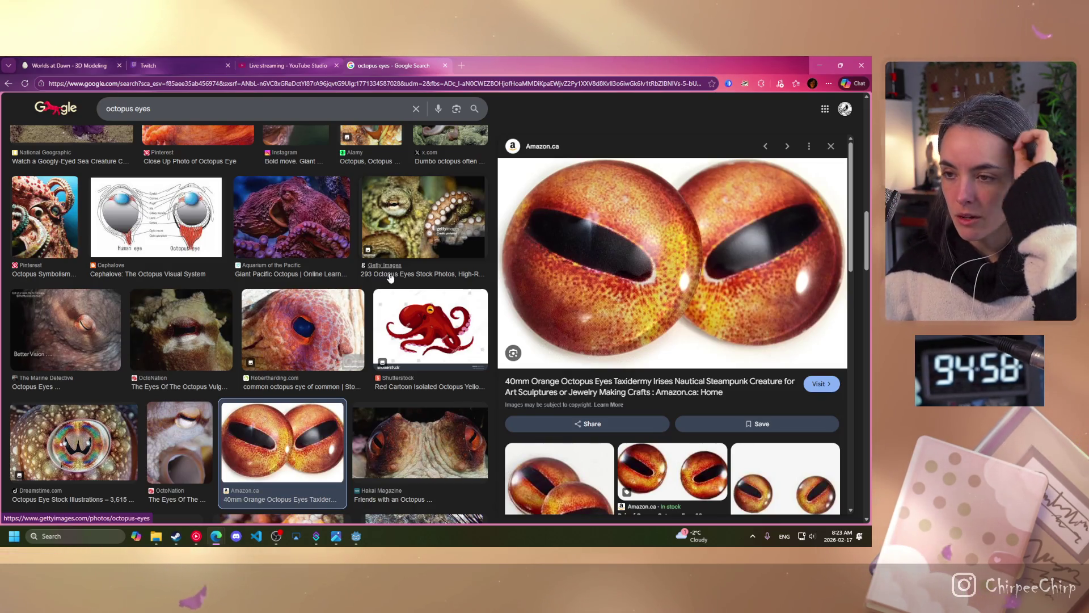
# Step: Preview the Futurity octopus-eye close-up, then the Carnegie Museum cuttlefish image
pyautogui.scroll(6, 355, 339)
pyautogui.scroll(3, 345, 335)
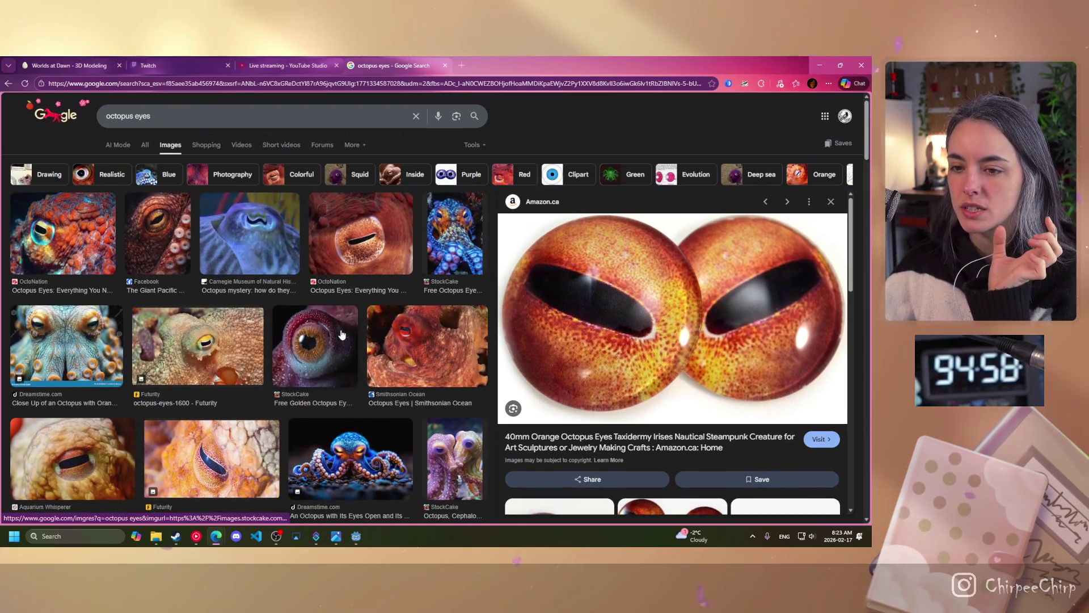
pyautogui.click(215, 455)
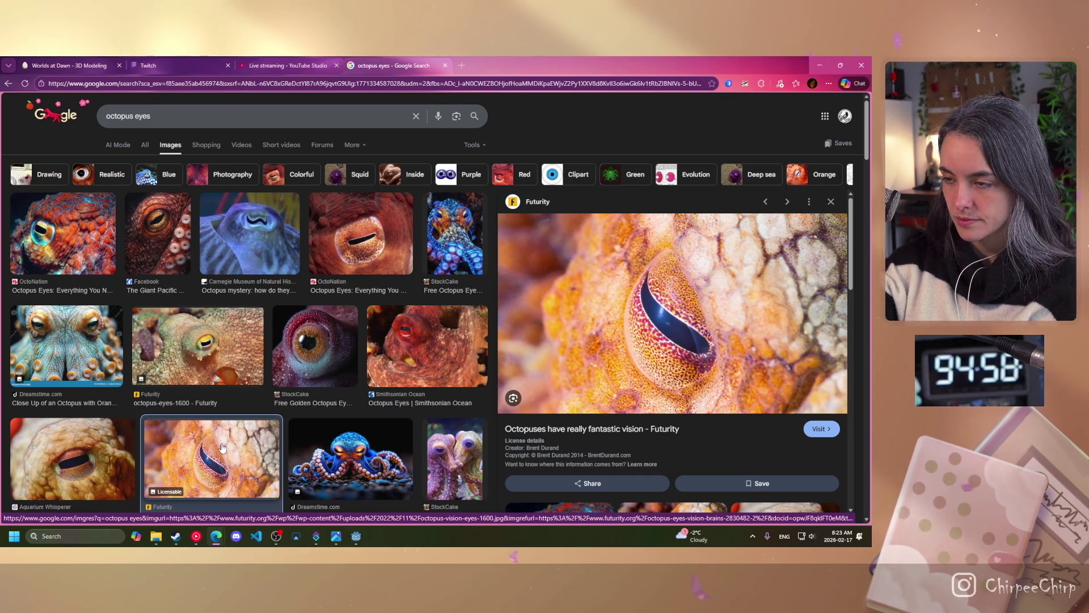
pyautogui.click(253, 235)
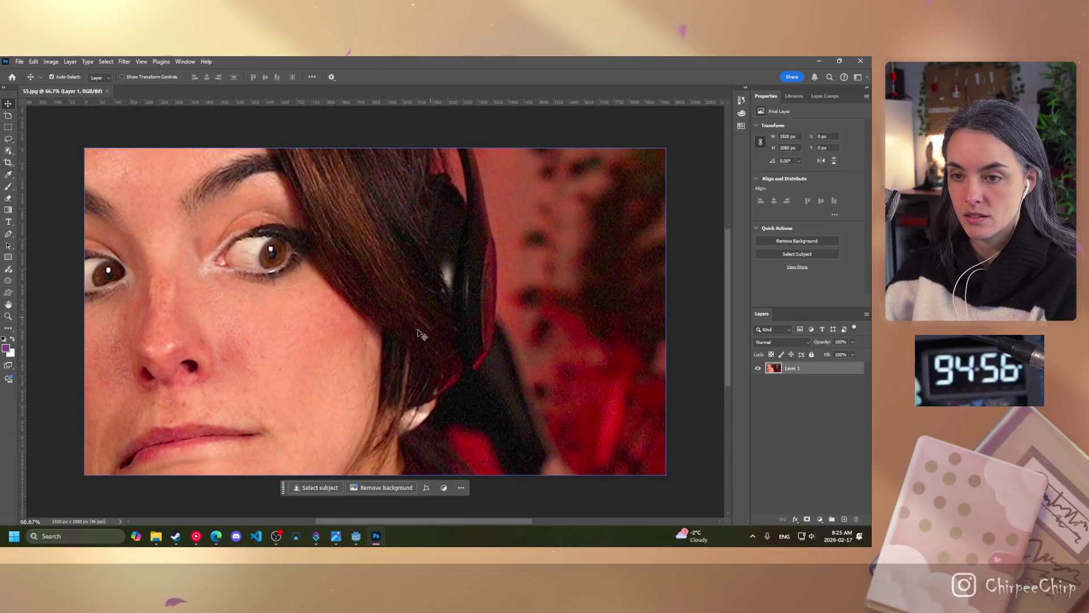
# Step: Extend the crop frame below, left of and above the photo, and fill it with Generative Expand
pyautogui.scroll(-5, 391, 364)
pyautogui.scroll(3, 401, 344)
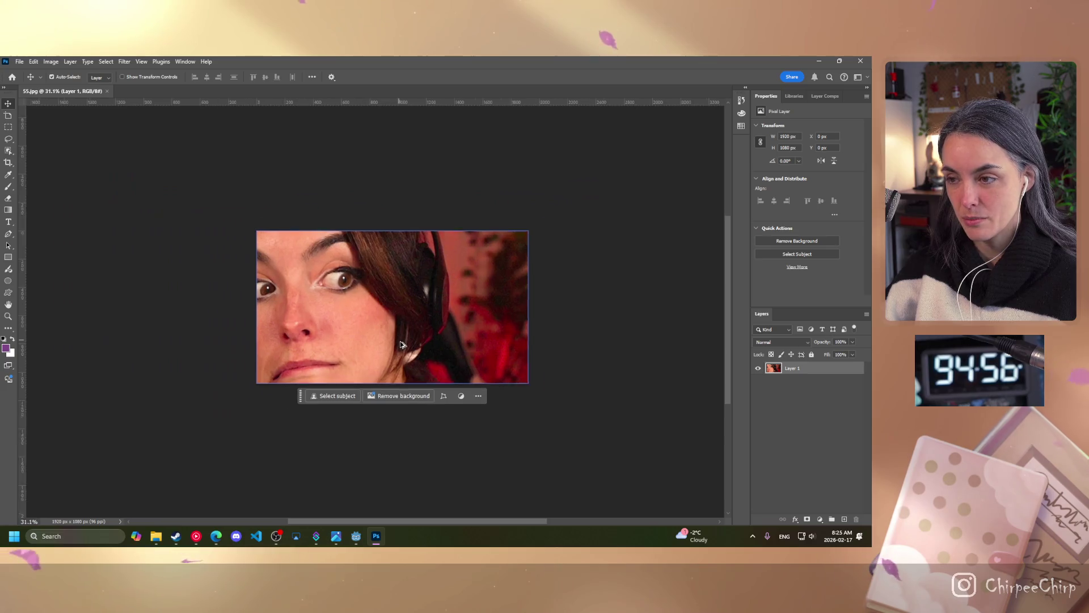
pyautogui.click(8, 162)
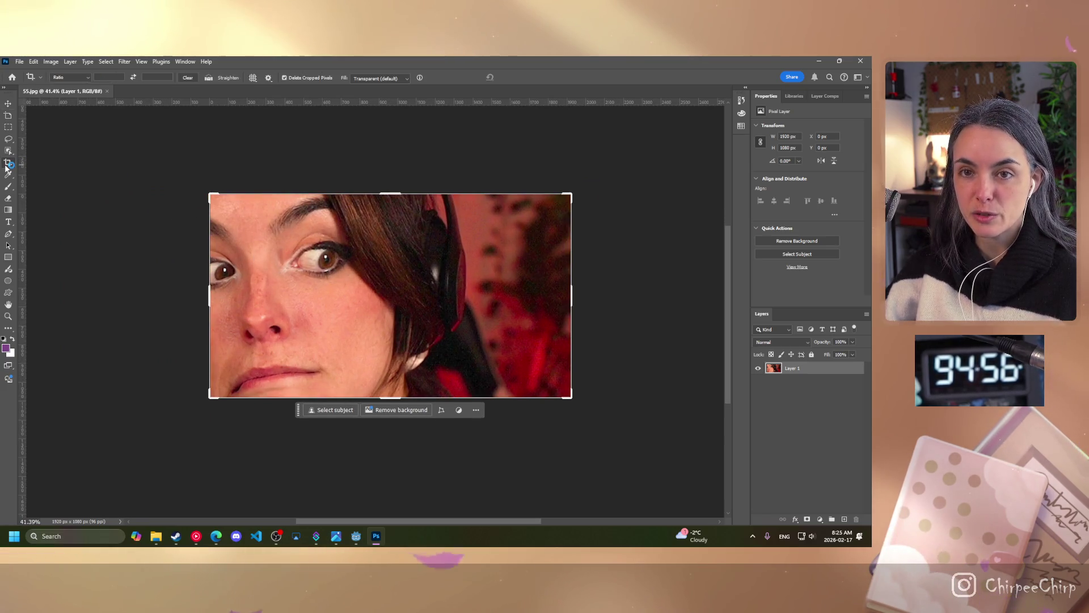
pyautogui.moveTo(394, 398); pyautogui.dragTo(395, 476)
pyautogui.moveTo(208, 292); pyautogui.dragTo(112, 294)
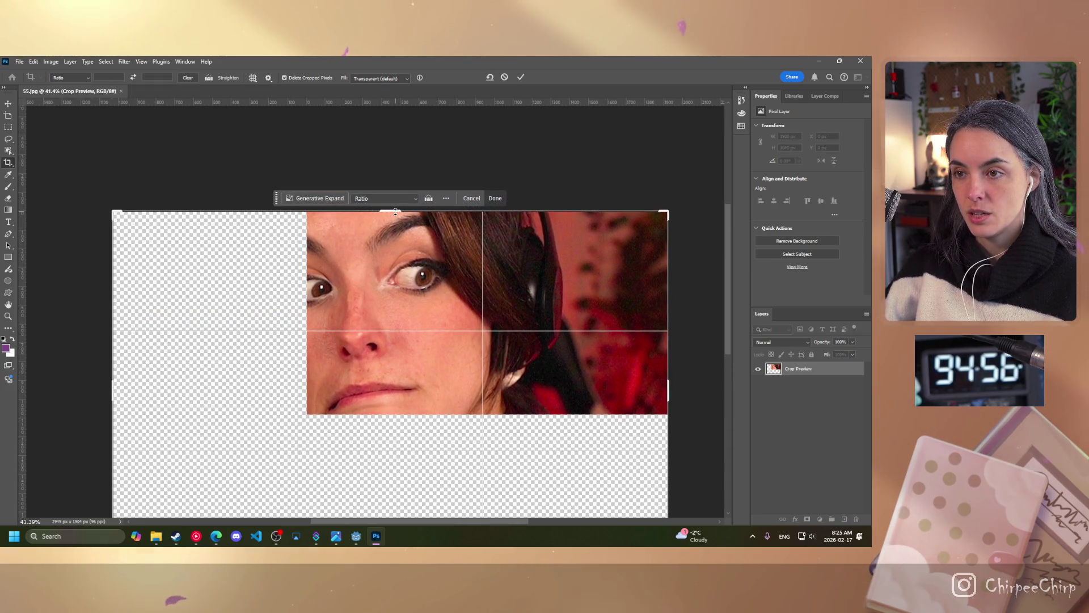
pyautogui.moveTo(396, 211); pyautogui.dragTo(392, 141)
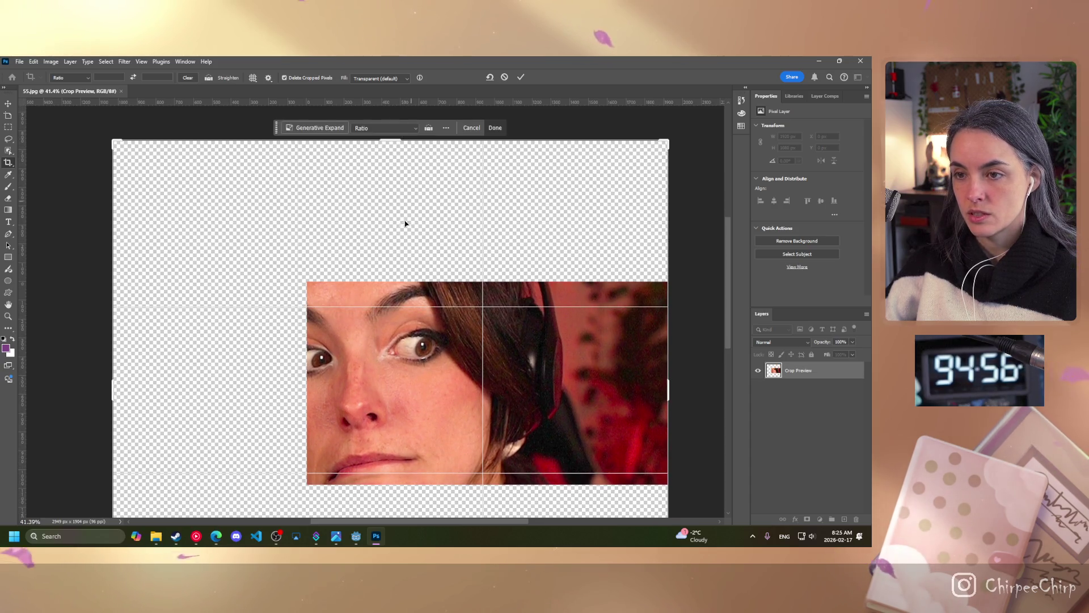
pyautogui.click(325, 128)
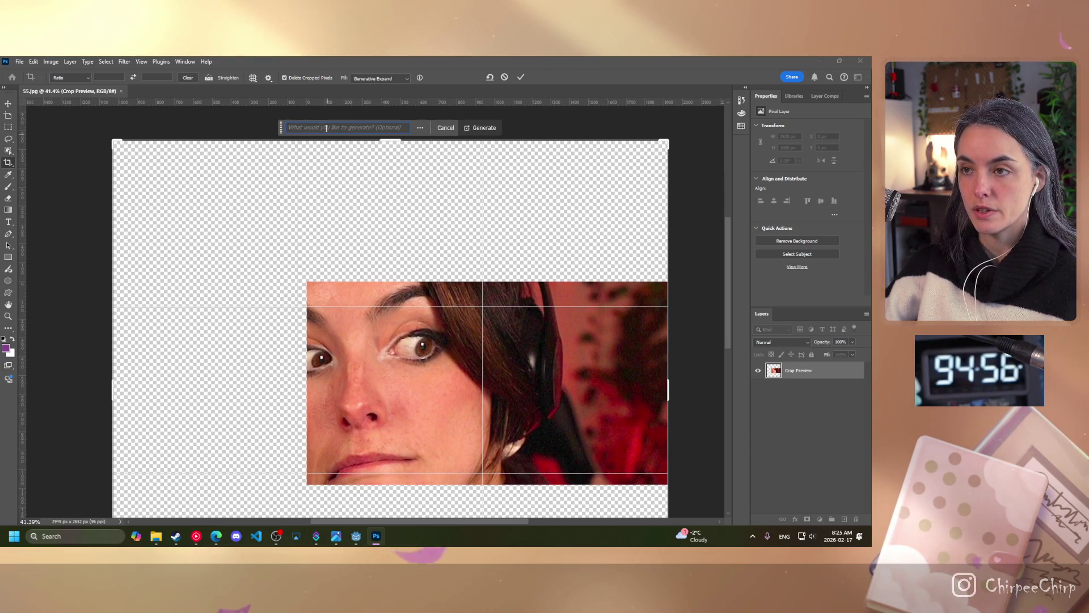
pyautogui.click(480, 129)
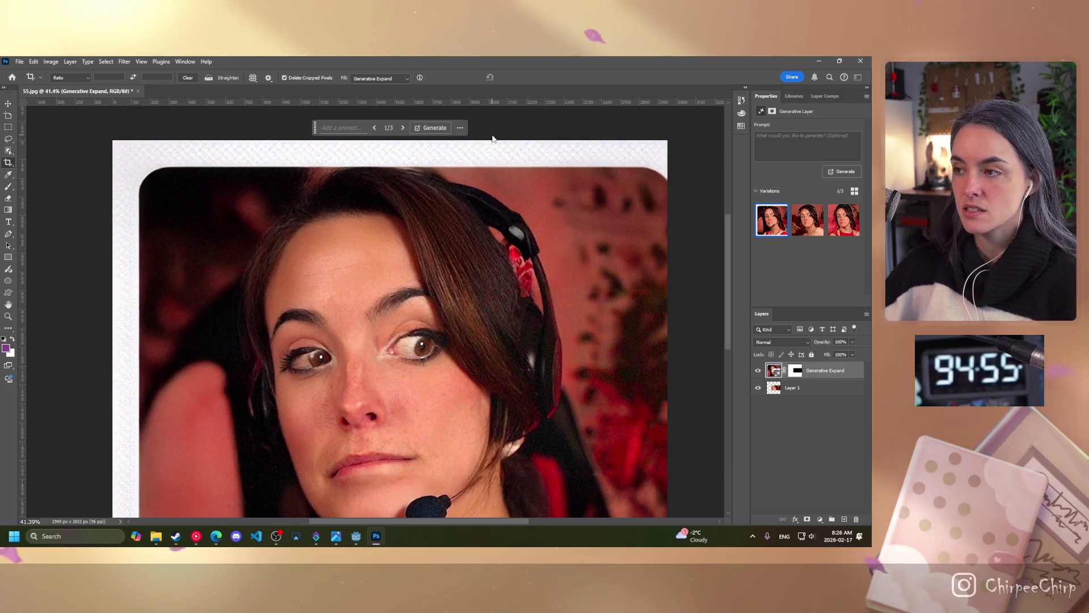
# Step: Zoom out and compare the second and third variations, keeping the third one with the red top
pyautogui.moveTo(729, 240)
pyautogui.mouseDown()
pyautogui.moveTo(716, 262)
pyautogui.moveTo(719, 237)
pyautogui.moveTo(721, 266)
pyautogui.moveTo(722, 241)
pyautogui.mouseUp()
pyautogui.scroll(-3, 617, 263)
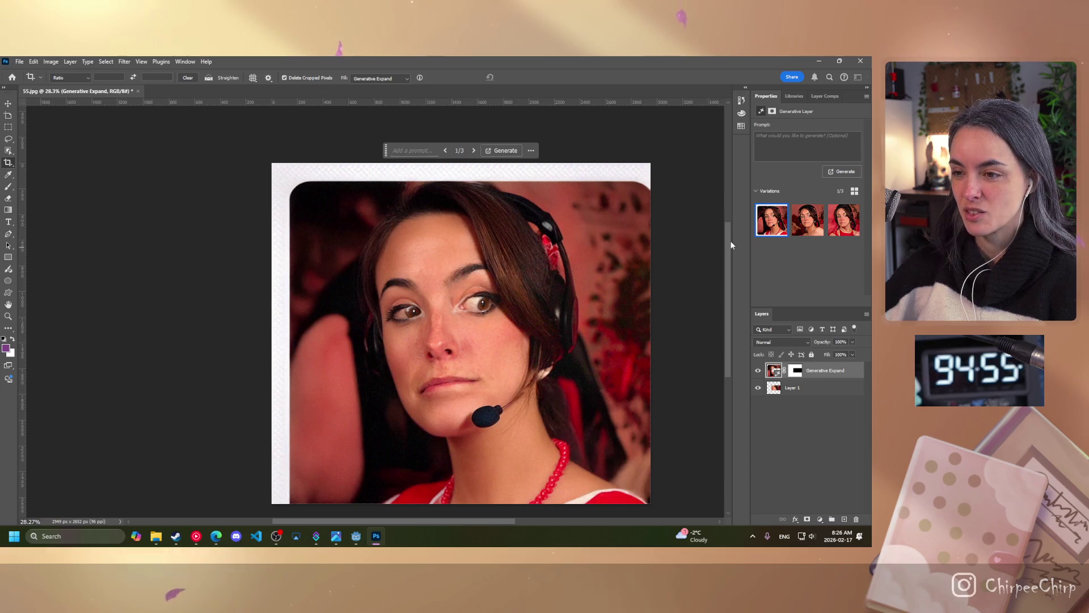
pyautogui.moveTo(728, 235); pyautogui.dragTo(727, 247)
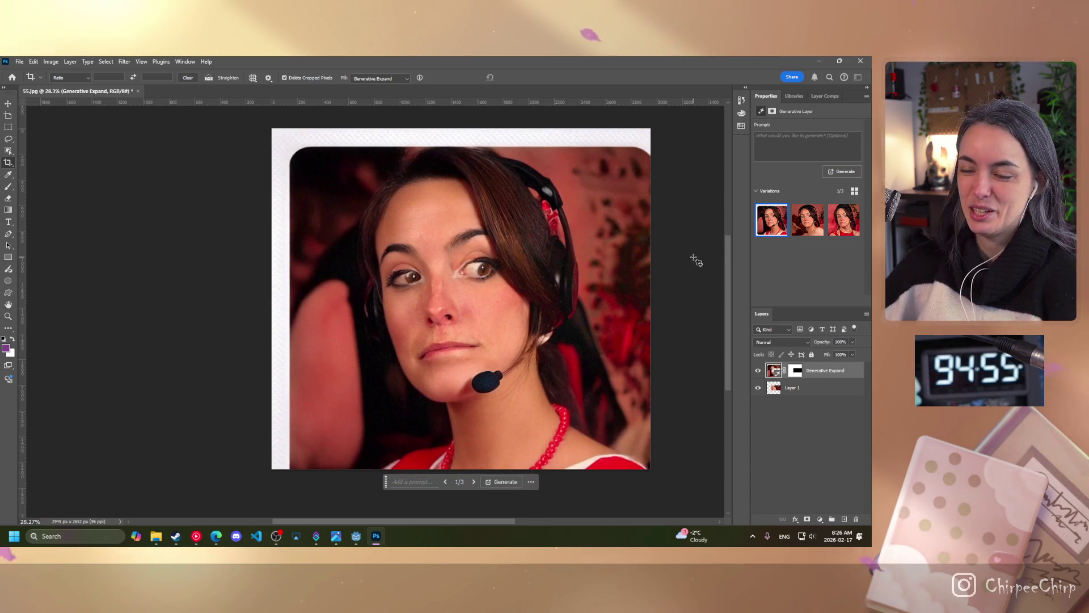
pyautogui.click(807, 220)
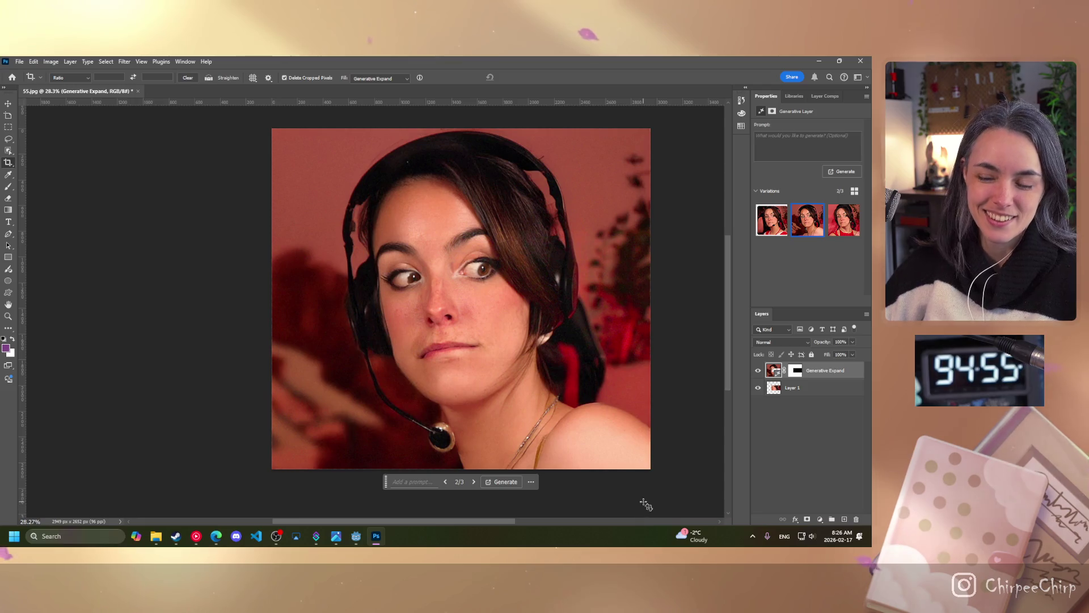
pyautogui.click(841, 233)
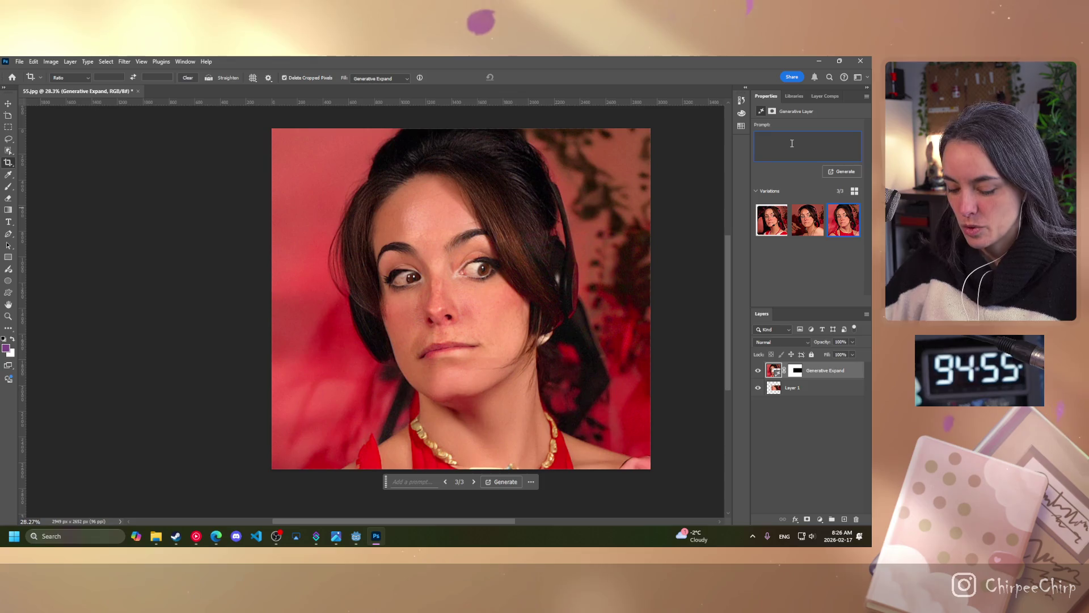
# Step: Regenerate the expanded area with the prompt 'frogs' and view the toads-and-flowers variation
pyautogui.write('frogs')
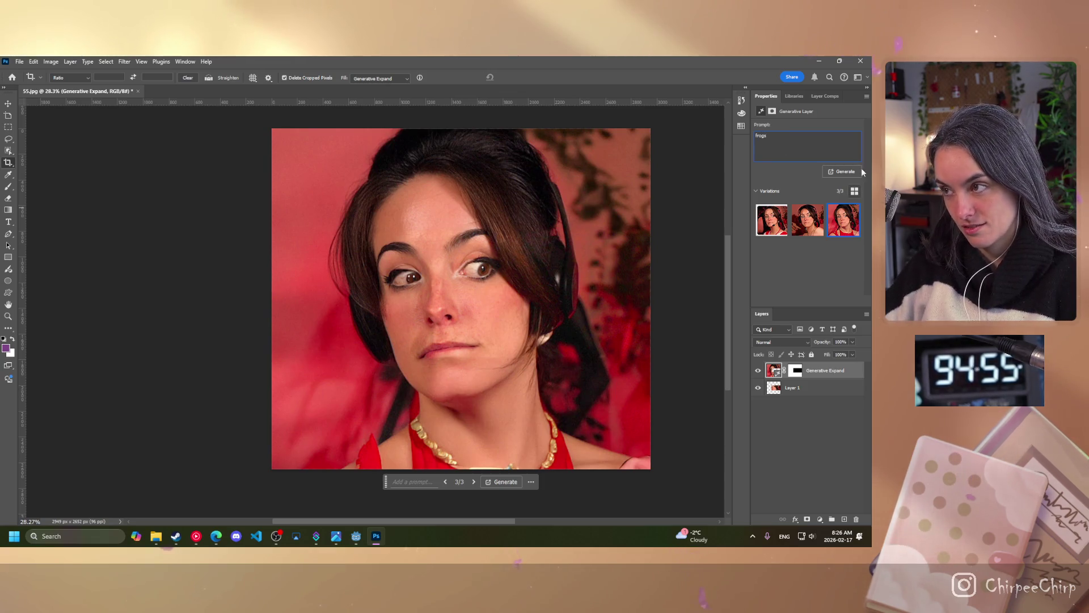
pyautogui.click(842, 171)
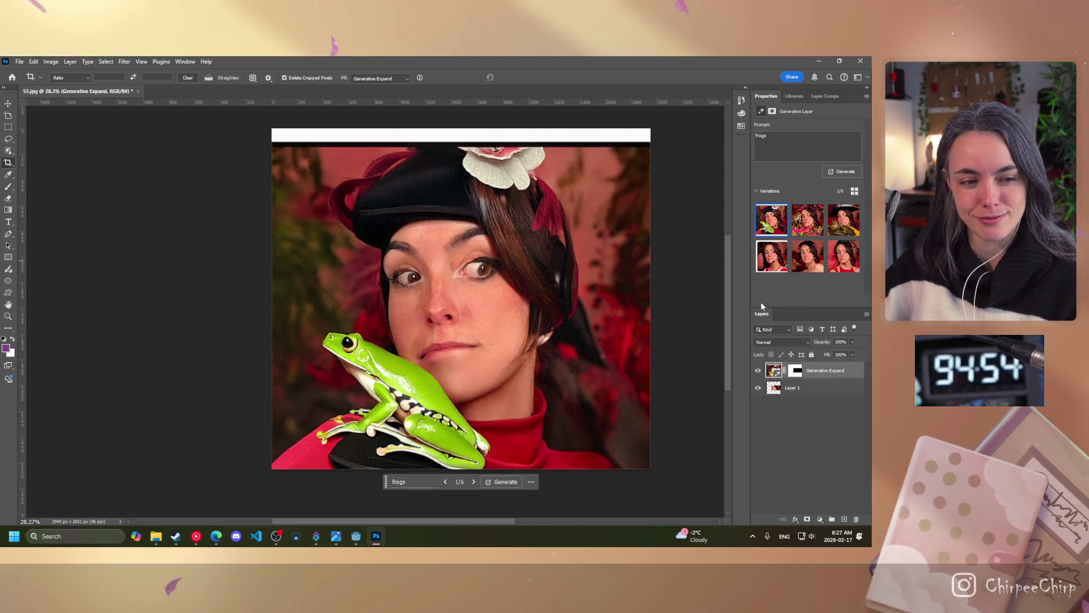
pyautogui.click(813, 220)
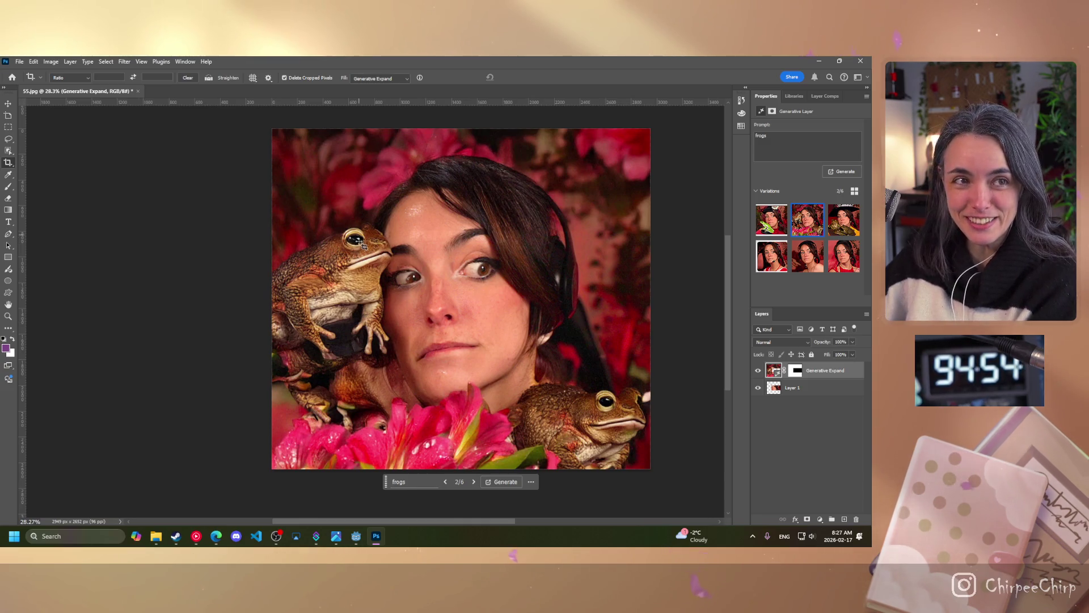
# Step: Compare the hat-and-frogs variation, then return to the toads-and-flowers variation
pyautogui.scroll(10, 361, 240)
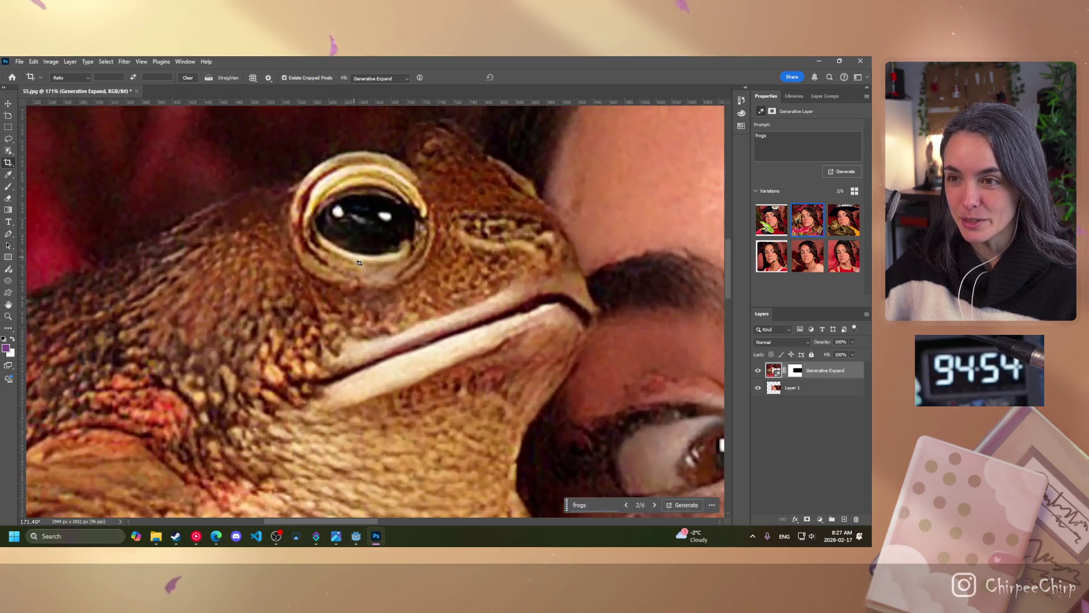
pyautogui.scroll(-10, 358, 266)
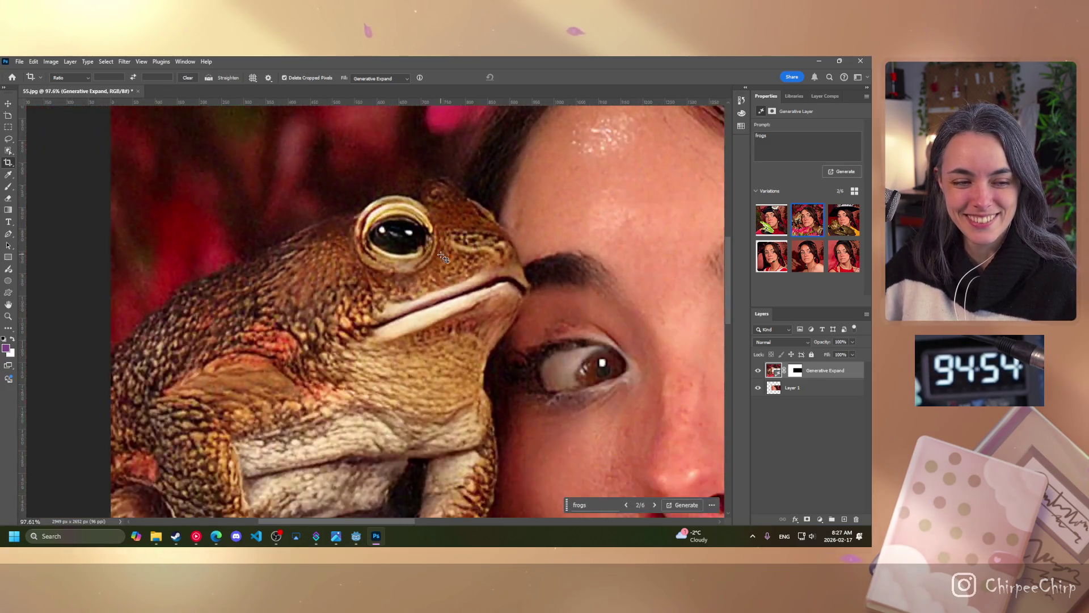
pyautogui.scroll(3, 442, 272)
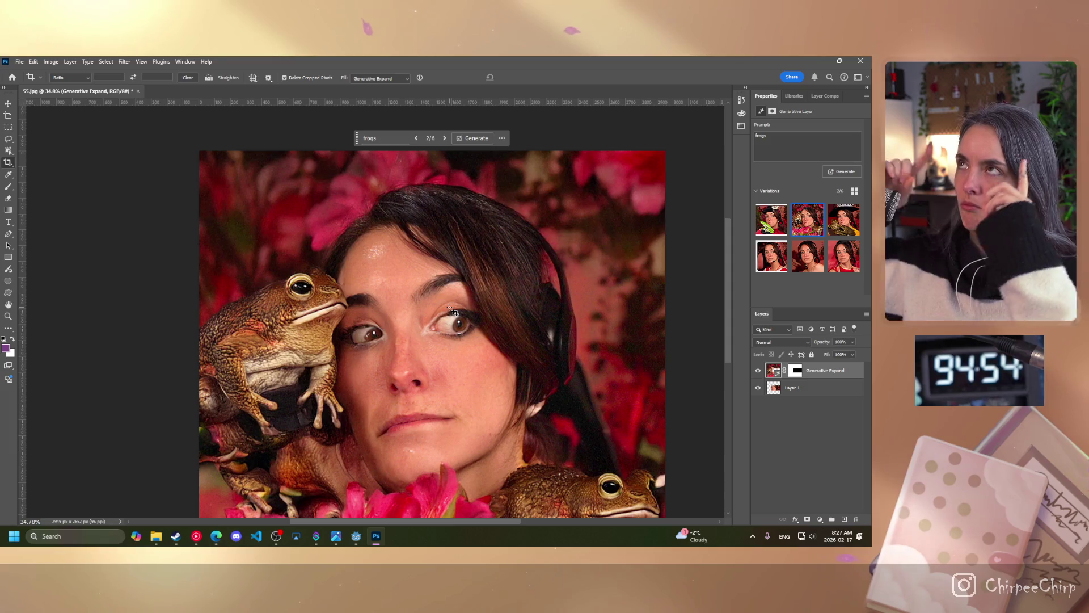
pyautogui.click(830, 232)
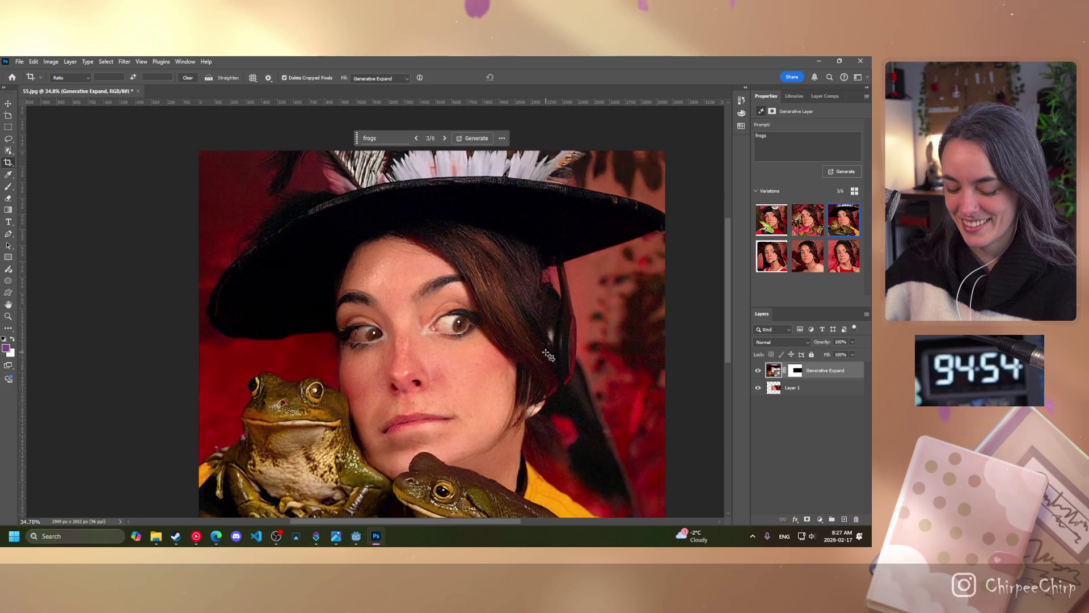
pyautogui.scroll(-3, 548, 355)
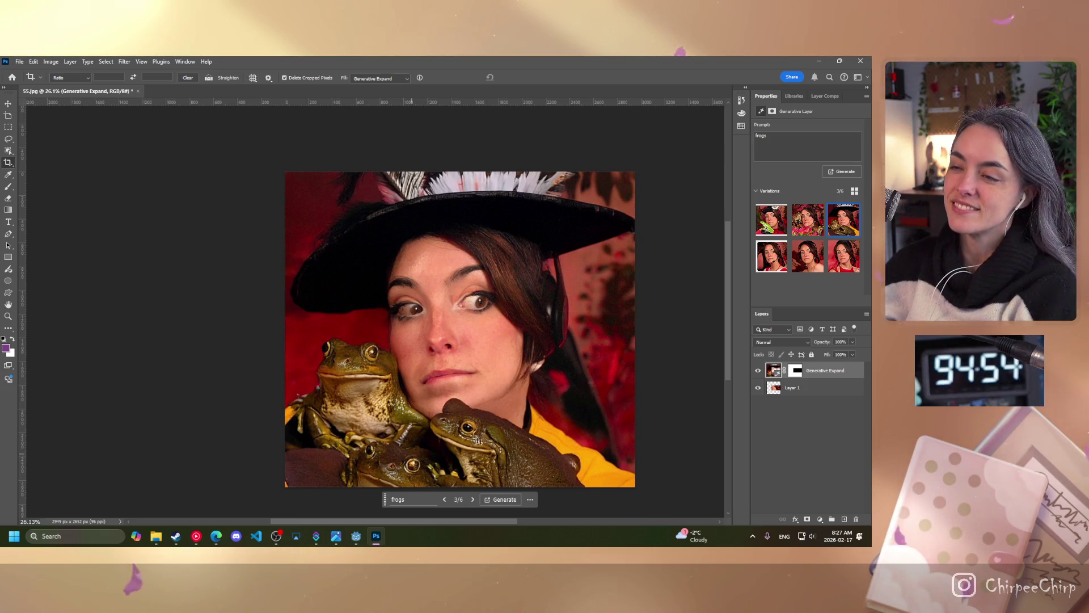
pyautogui.click(796, 233)
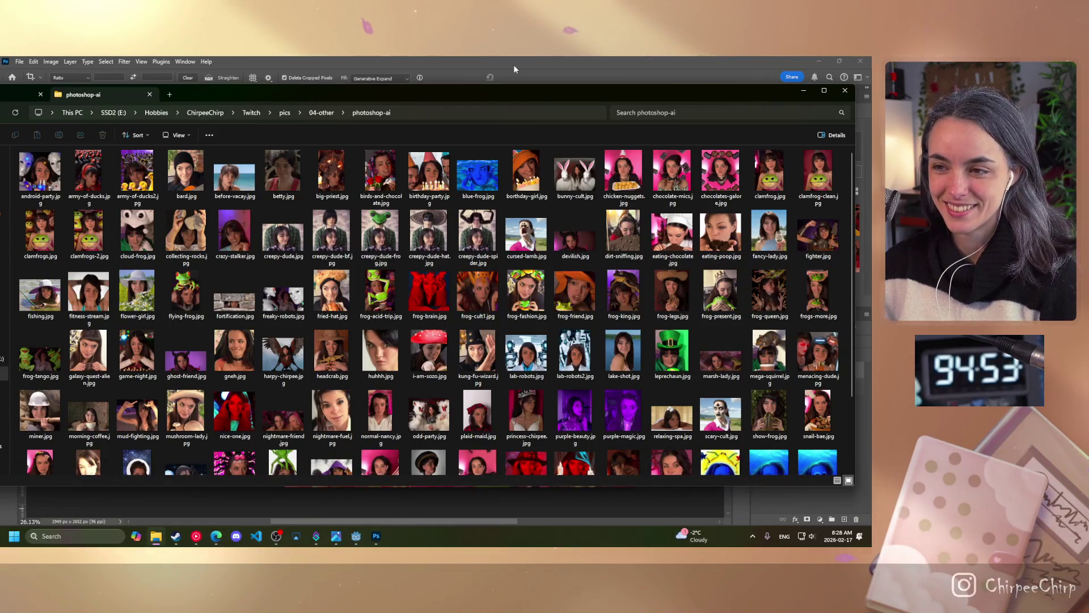
# Step: Stretch the photoshop-ai folder window to full height and view fishing.jpg full-size
pyautogui.moveTo(651, 485); pyautogui.dragTo(643, 523)
pyautogui.doubleClick(644, 523)
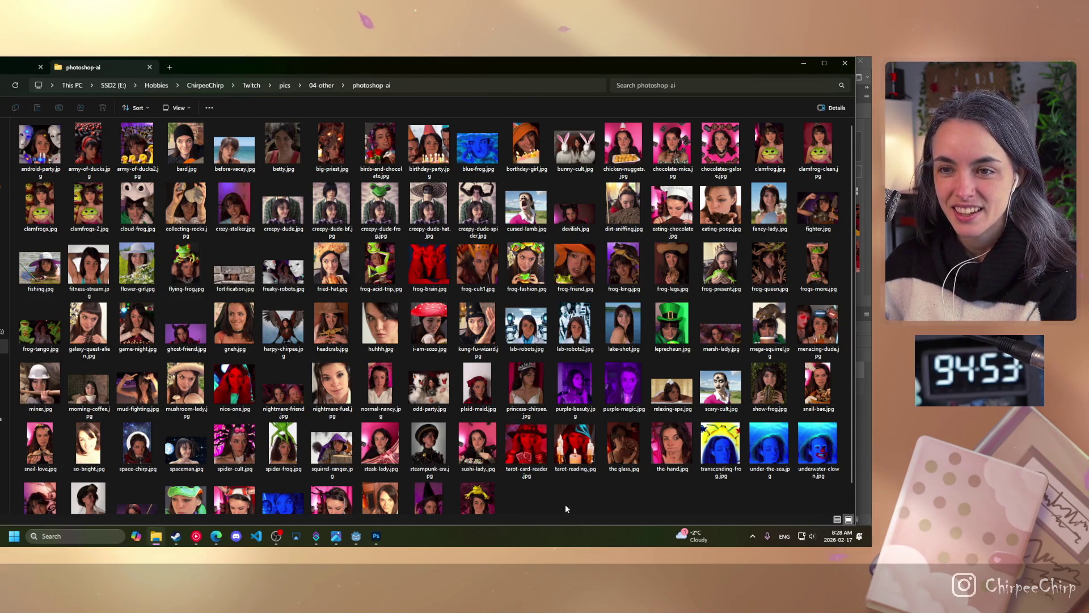
pyautogui.click(50, 271)
pyautogui.doubleClick(50, 272)
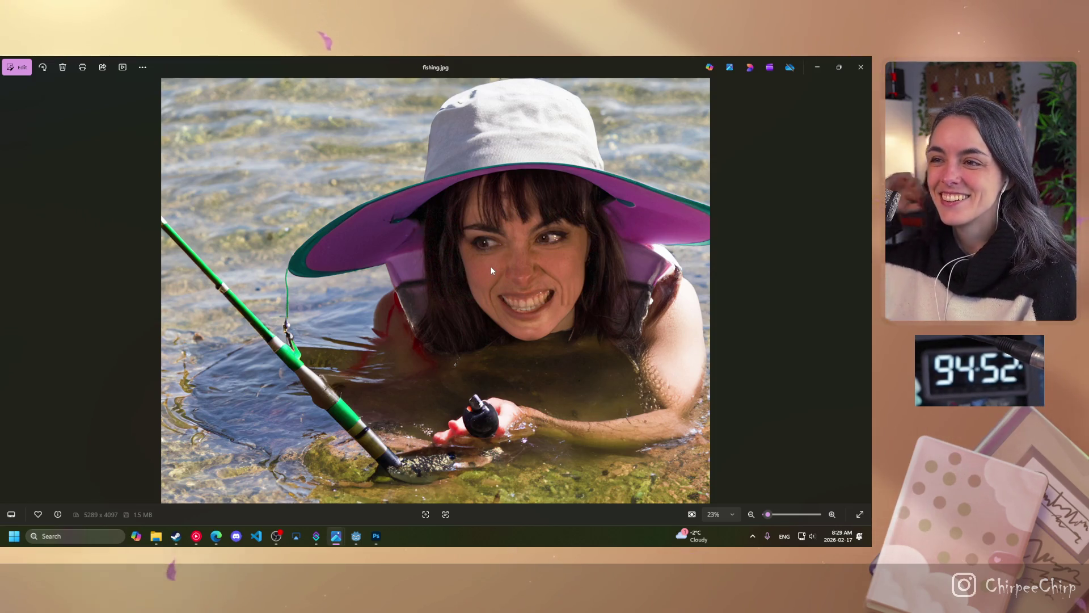
pyautogui.click(860, 68)
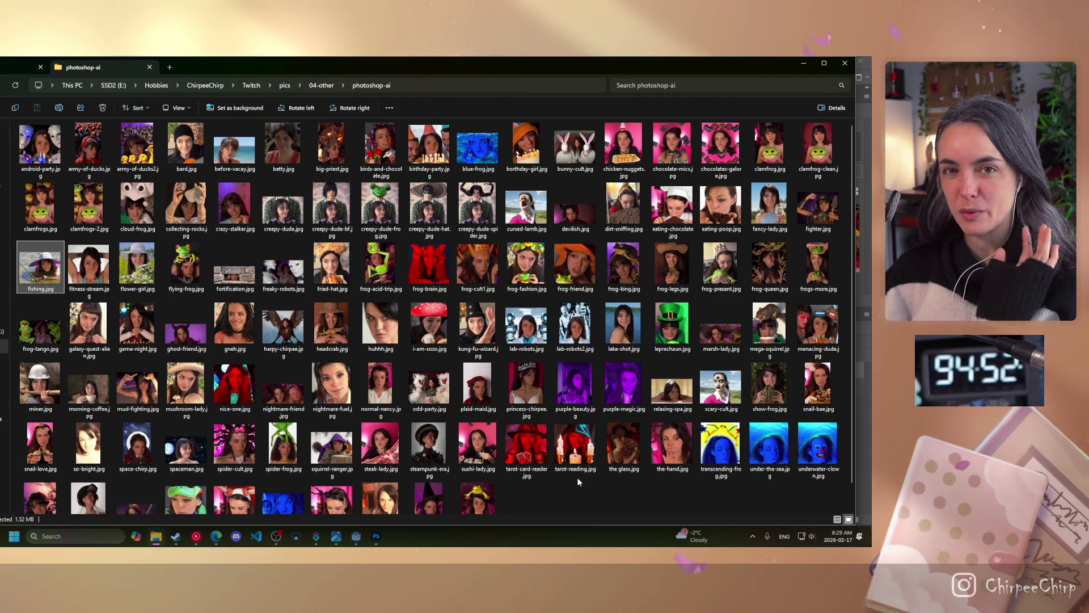
# Step: Look at lab-robots.jpg and frog-queen.jpg full-size, closing each viewer afterwards
pyautogui.click(532, 326)
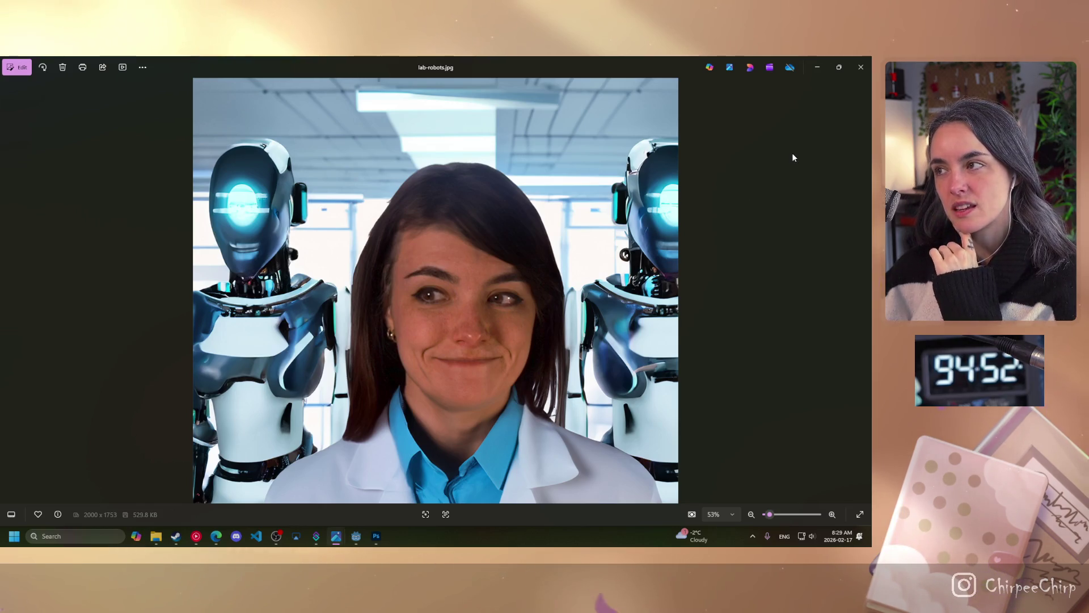
pyautogui.click(860, 67)
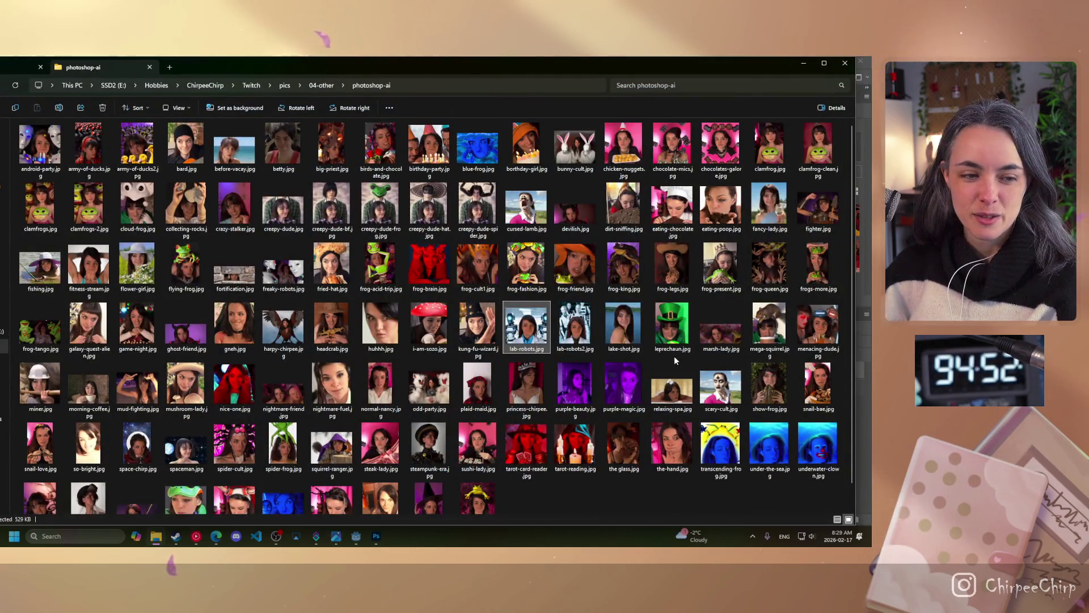
pyautogui.doubleClick(773, 266)
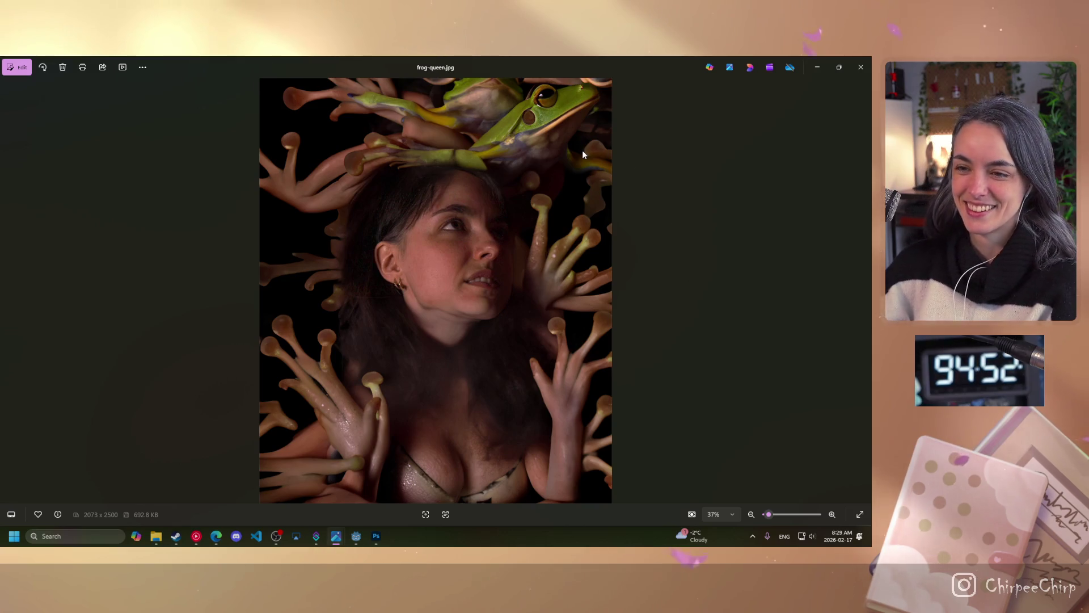
pyautogui.click(861, 66)
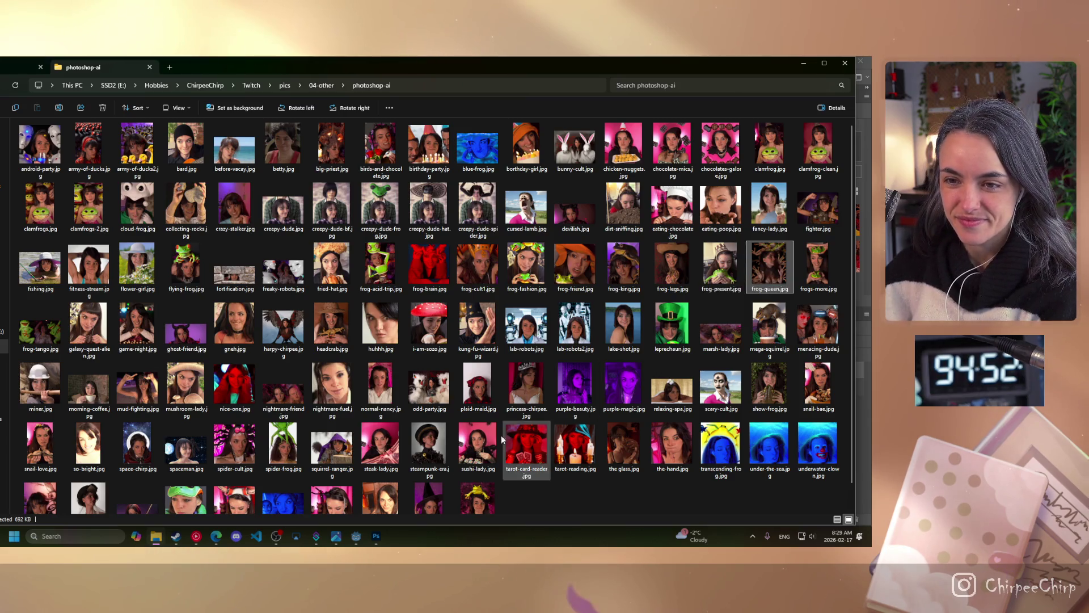
# Step: Look at mushroom-lady.jpg and creepy-dude-spider.jpg full-size, closing each viewer afterwards
pyautogui.doubleClick(200, 383)
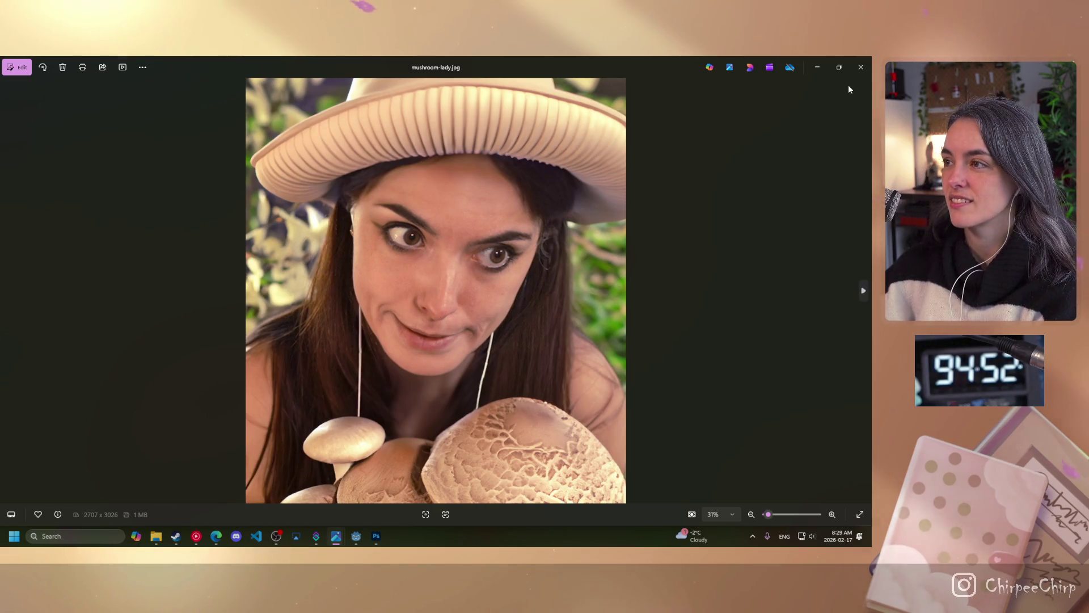
pyautogui.click(861, 67)
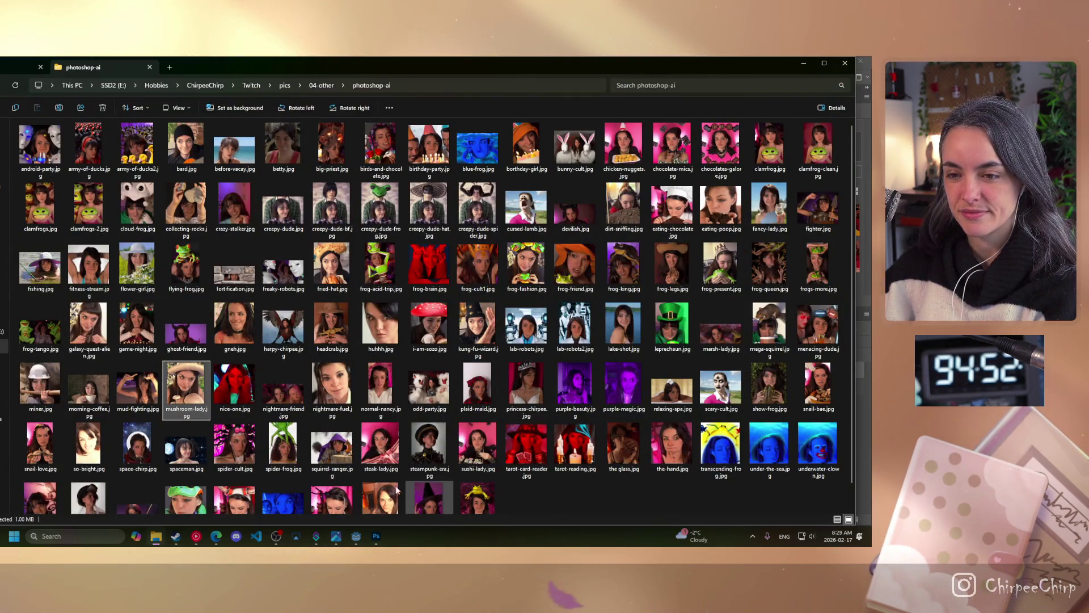
pyautogui.scroll(-1, 503, 489)
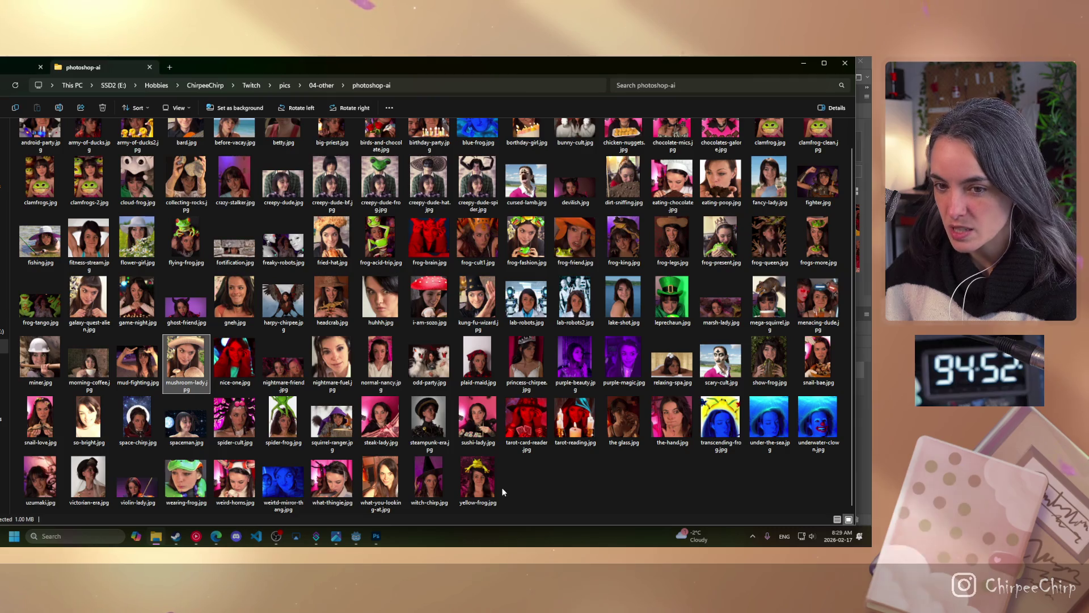
pyautogui.scroll(1, 529, 480)
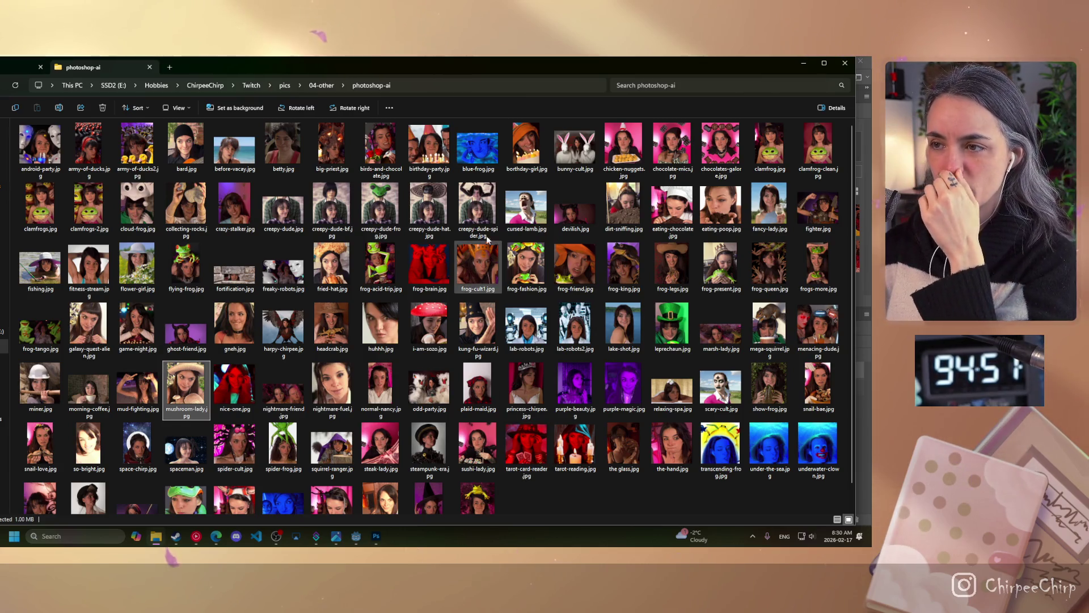
pyautogui.doubleClick(489, 210)
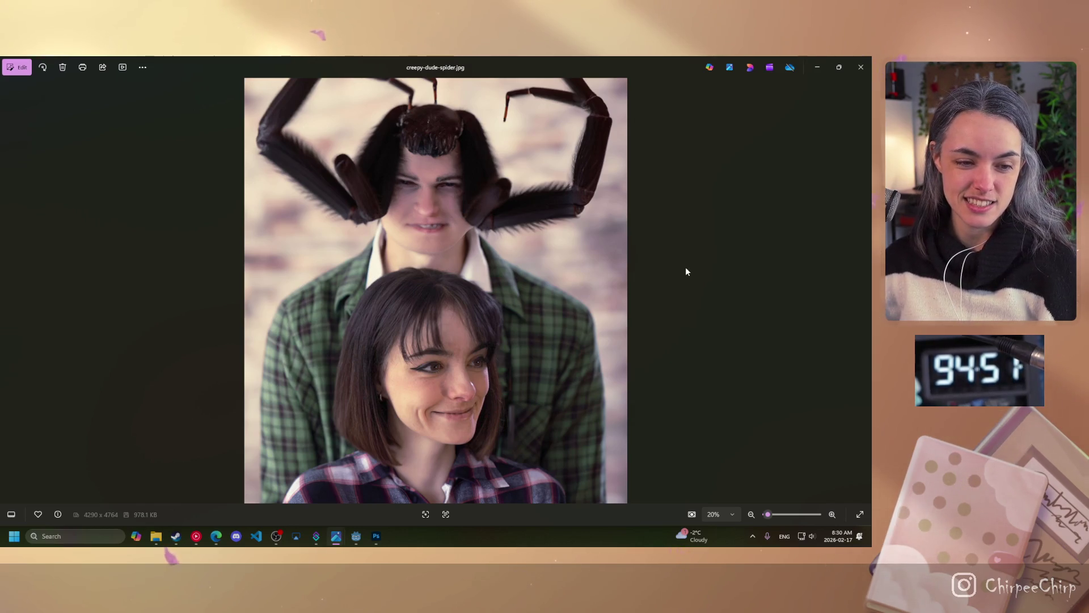
pyautogui.click(867, 72)
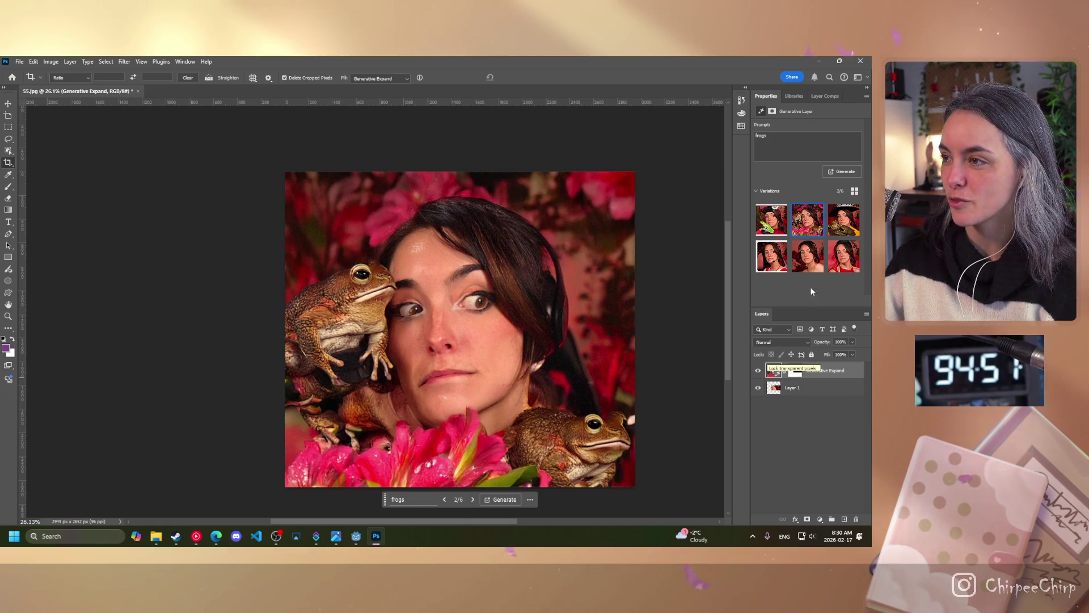
pyautogui.click(797, 140)
pyautogui.write('boyfriend')
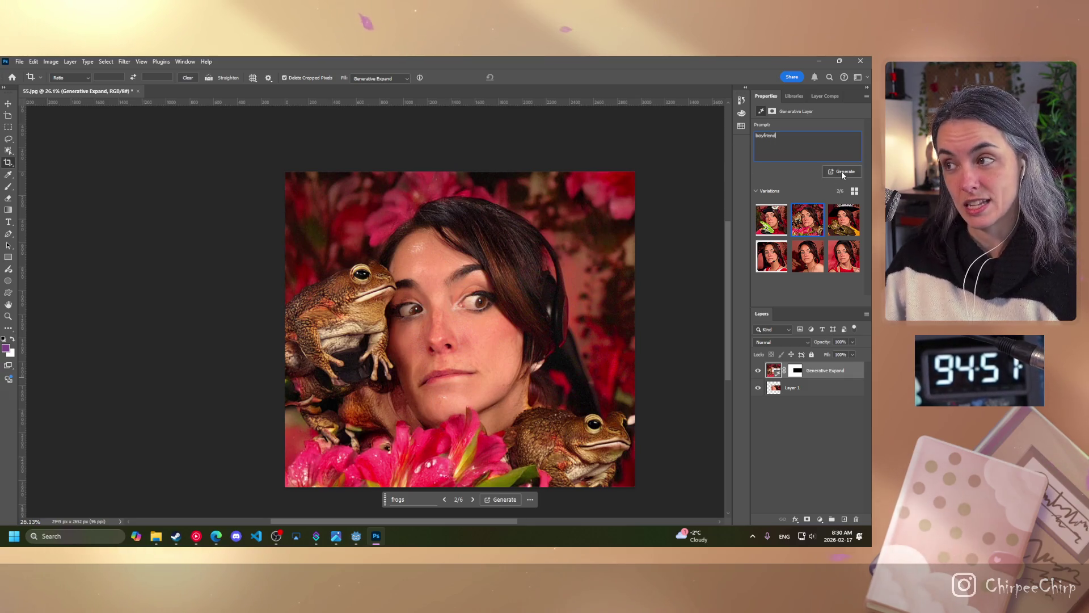
pyautogui.click(842, 172)
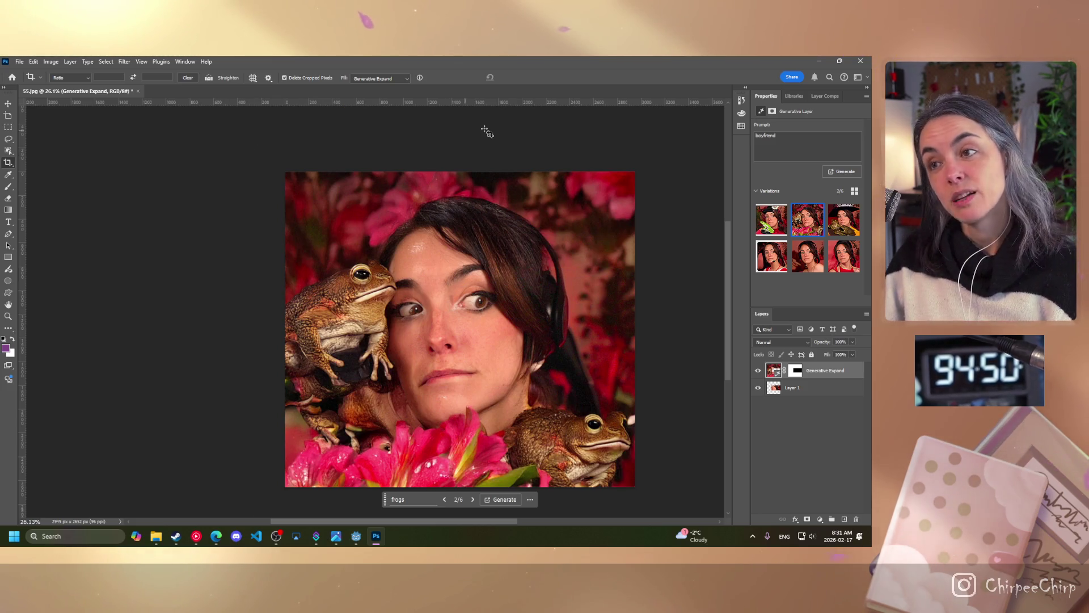
pyautogui.doubleClick(791, 139)
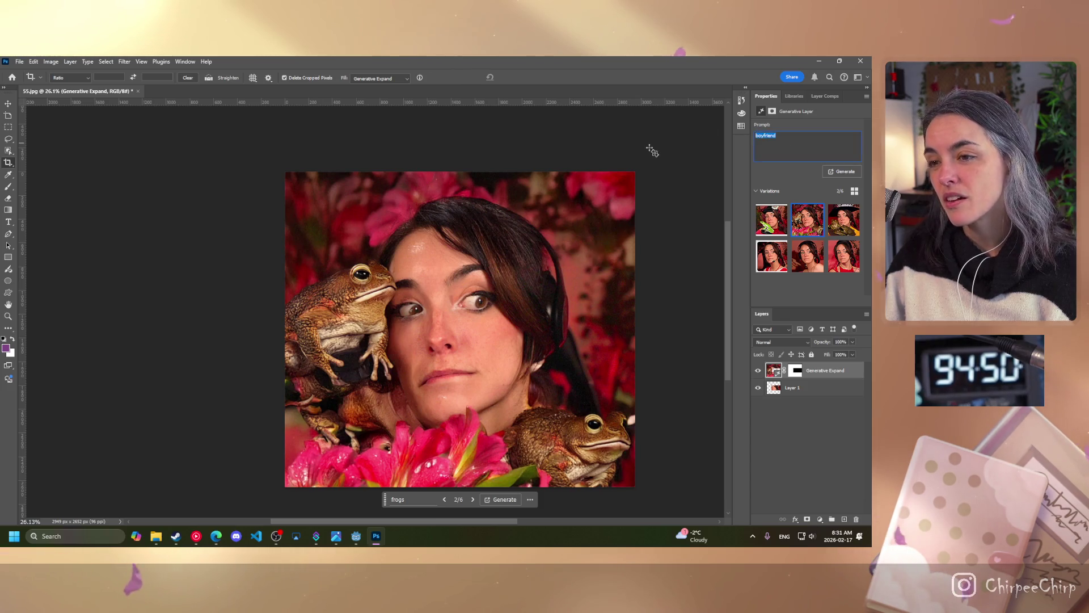
pyautogui.write('ste')
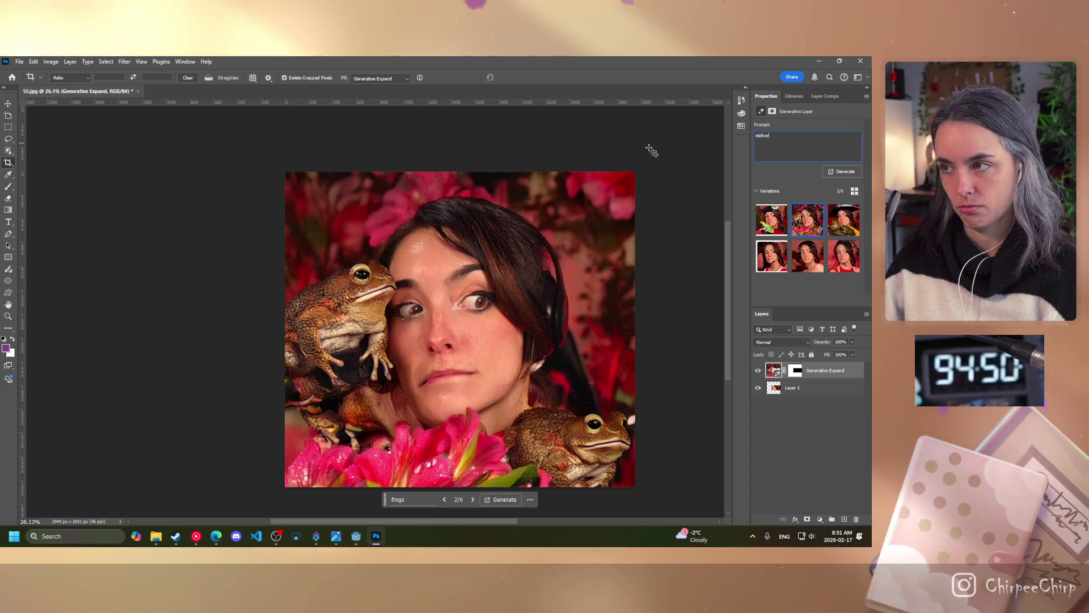
pyautogui.click(845, 173)
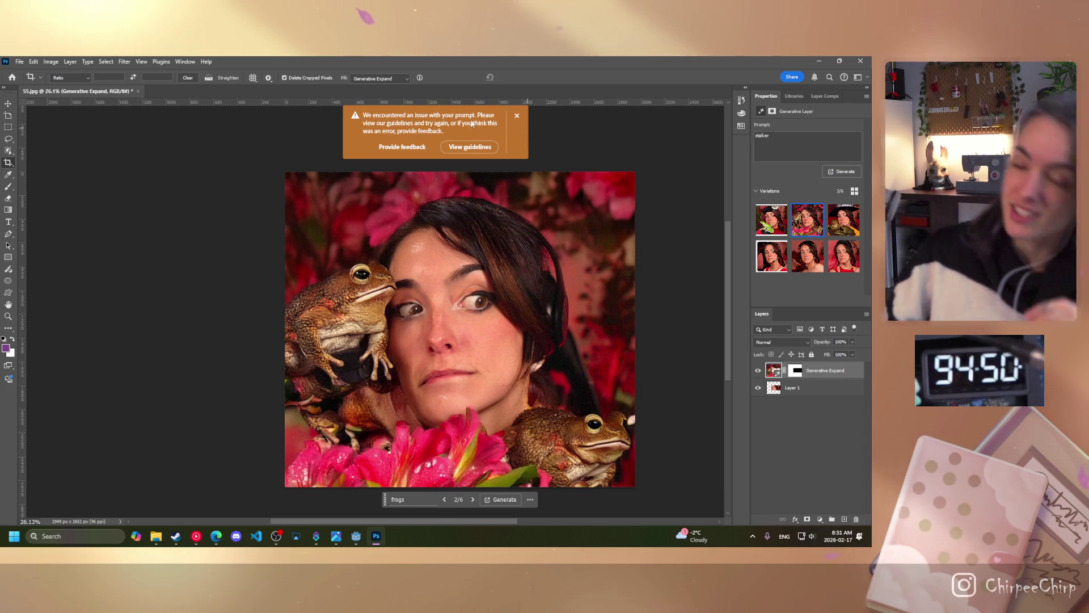
pyautogui.click(516, 116)
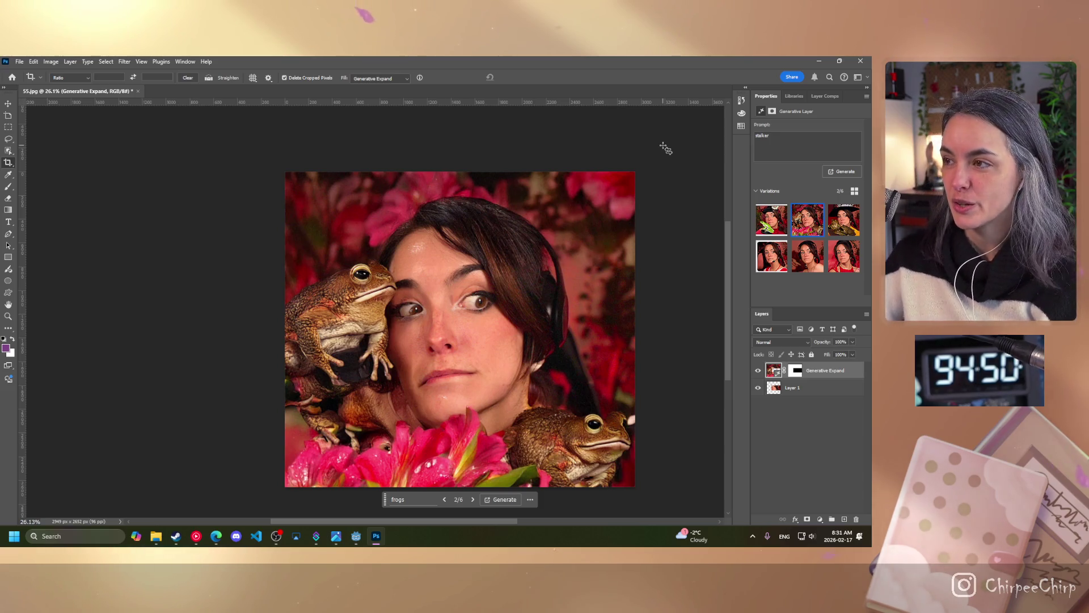
pyautogui.doubleClick(762, 136)
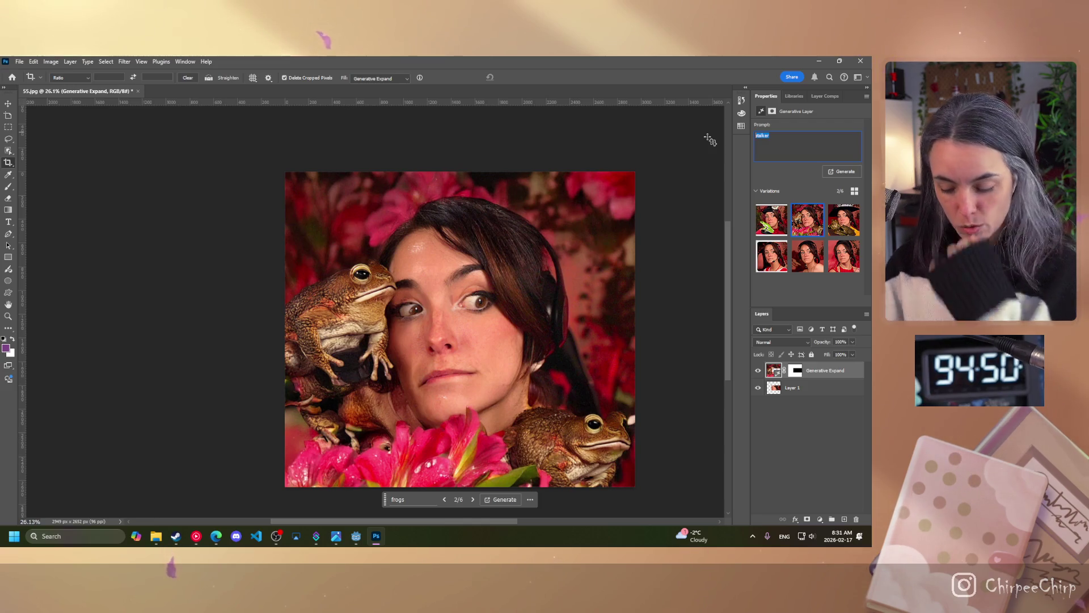
pyautogui.write('boyfrie')
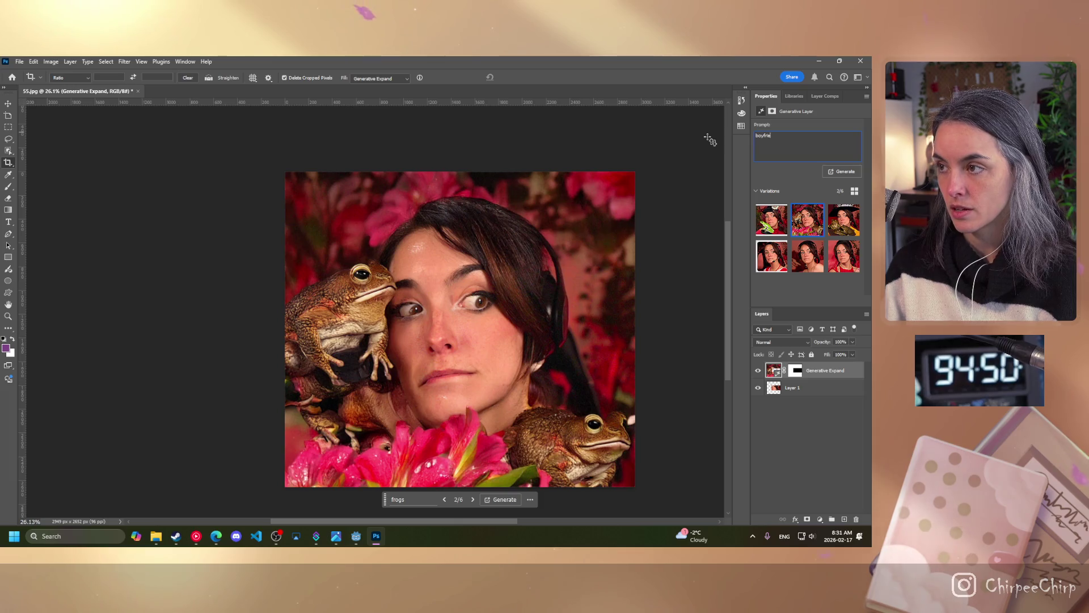
pyautogui.write('nd standing')
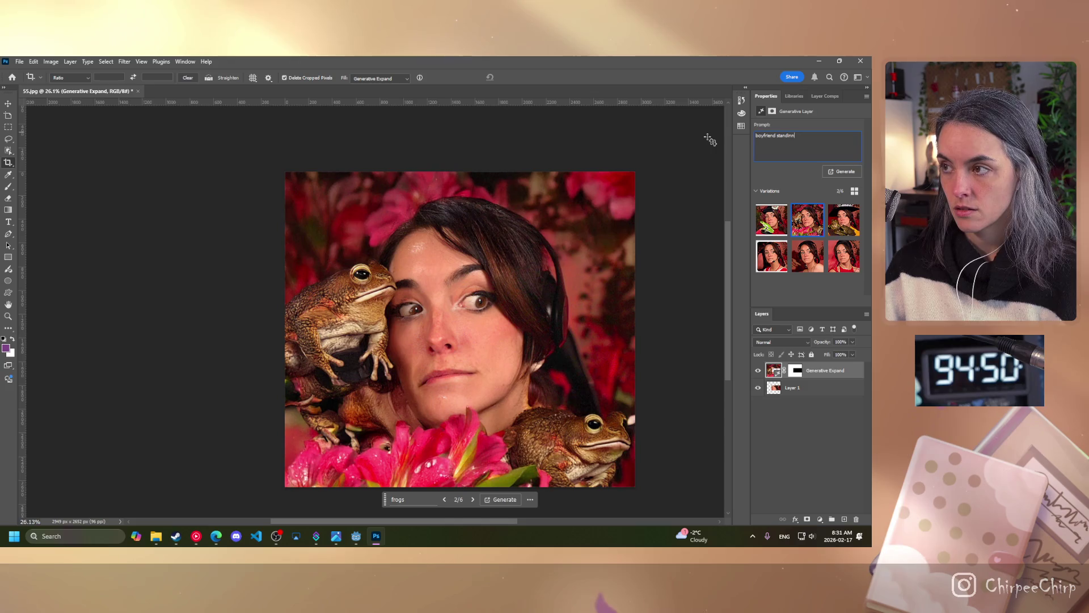
pyautogui.write(' beside')
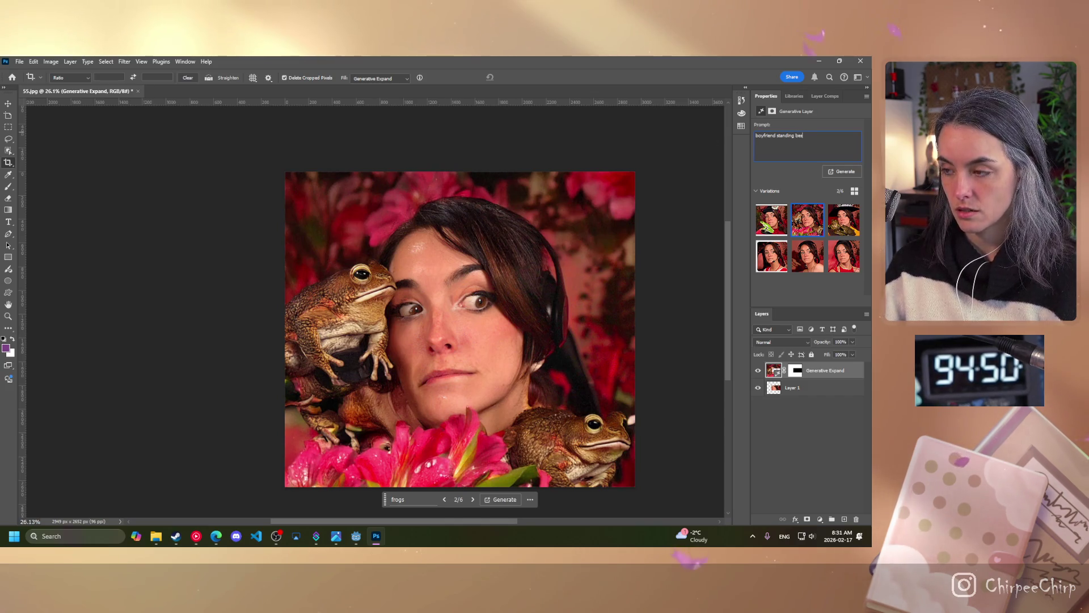
pyautogui.click(837, 173)
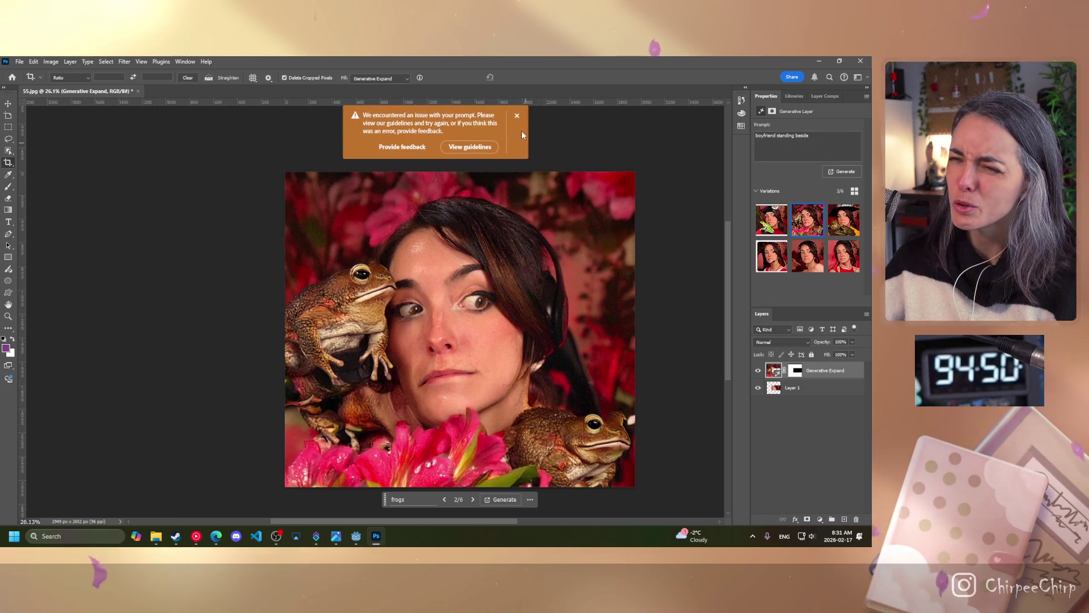
pyautogui.click(516, 115)
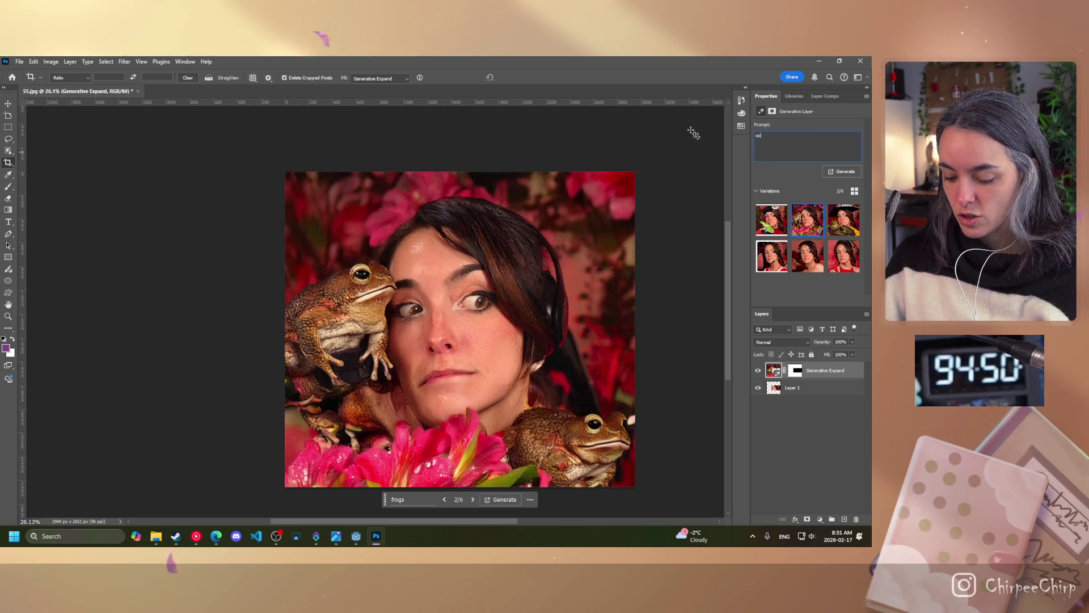
# Step: Regenerate with the prompt 'octopus', compare variations, and keep the first, octopus-on-shoulder one
pyautogui.write('topus')
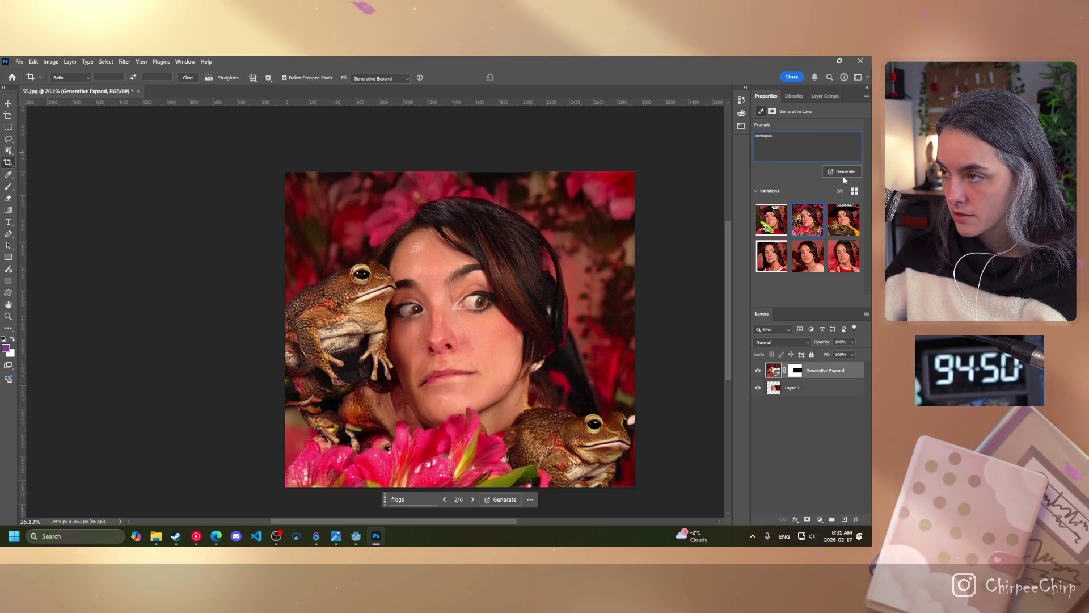
pyautogui.click(843, 173)
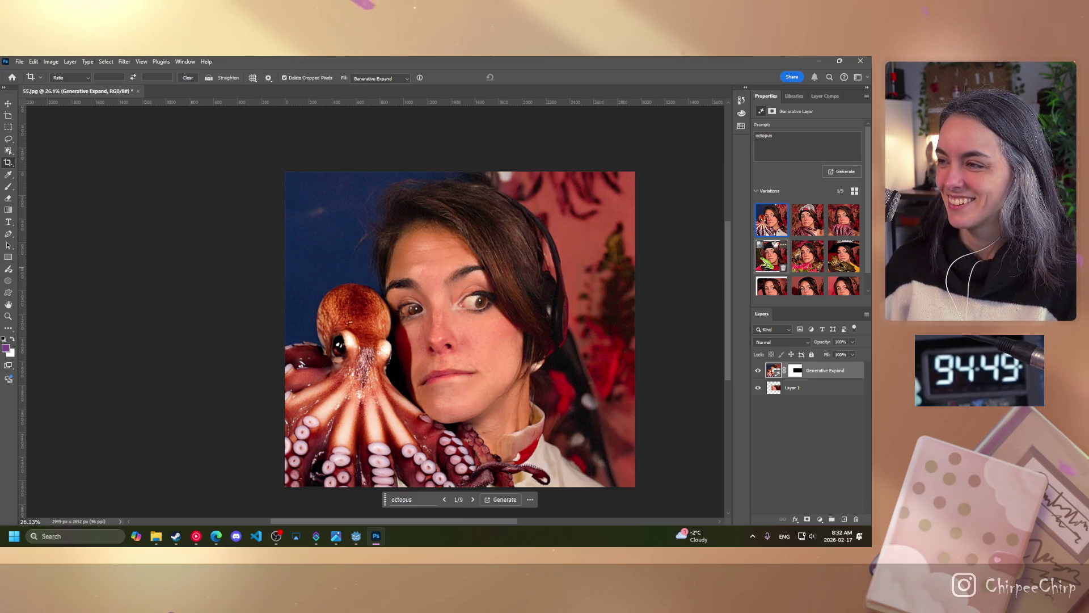
pyautogui.click(807, 219)
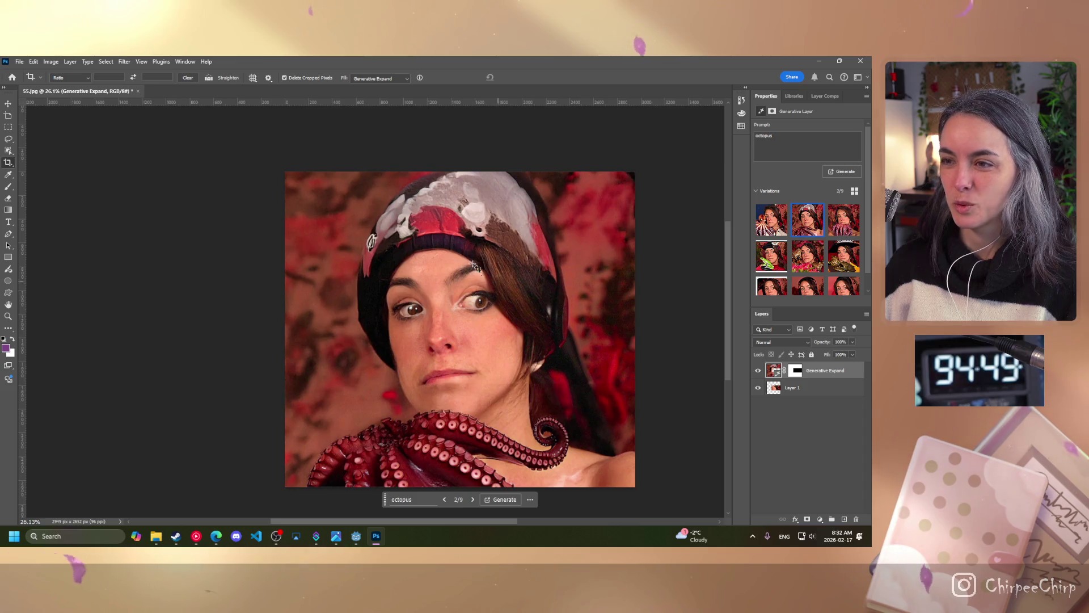
pyautogui.click(842, 228)
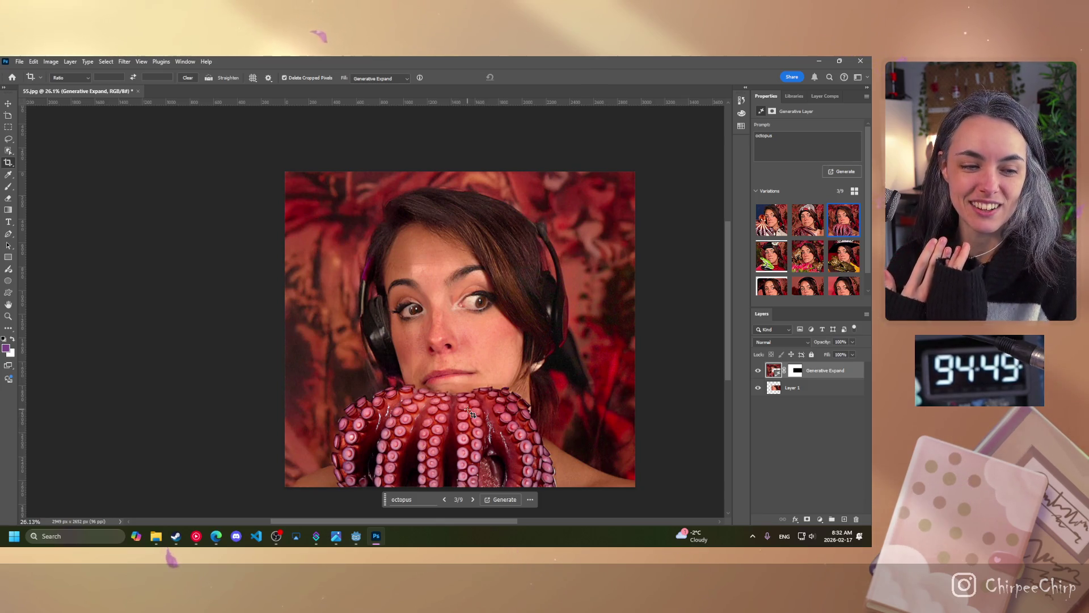
pyautogui.click(771, 226)
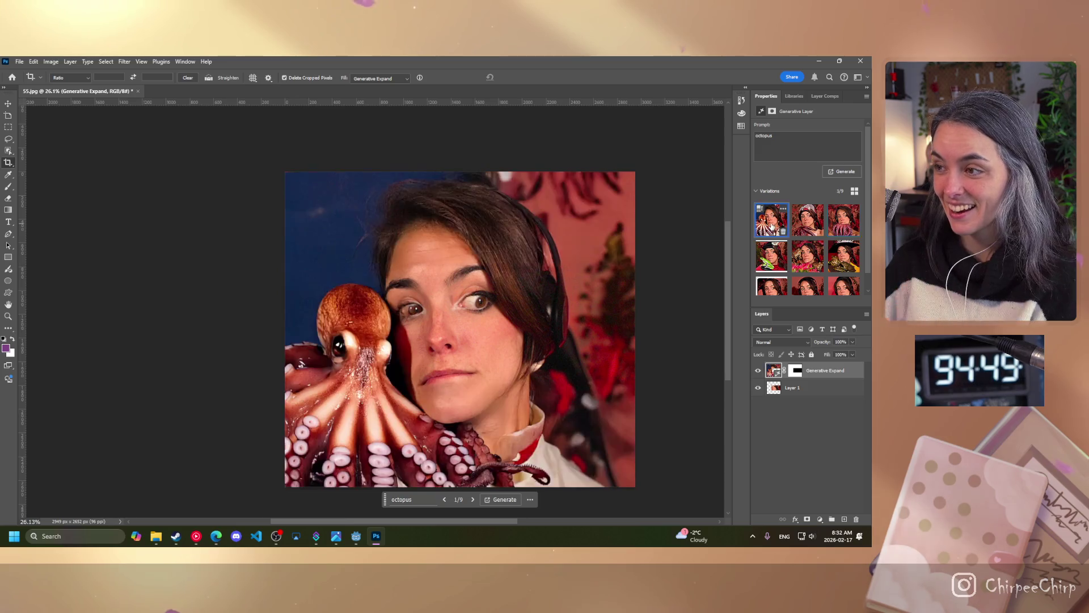